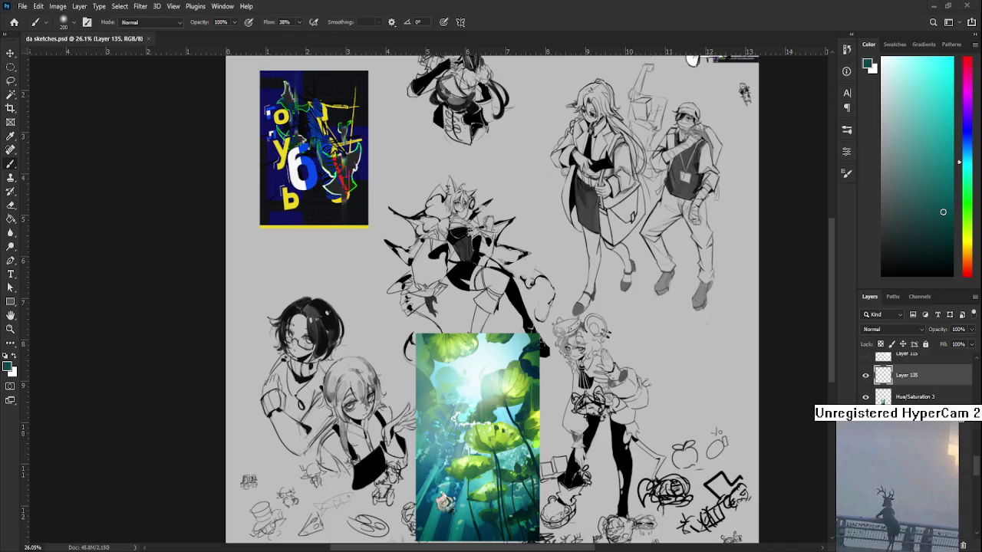
Return to the Home screen and open Raid.psd from the recent files.
{"action": "left_click", "coordinate": [14, 21]}
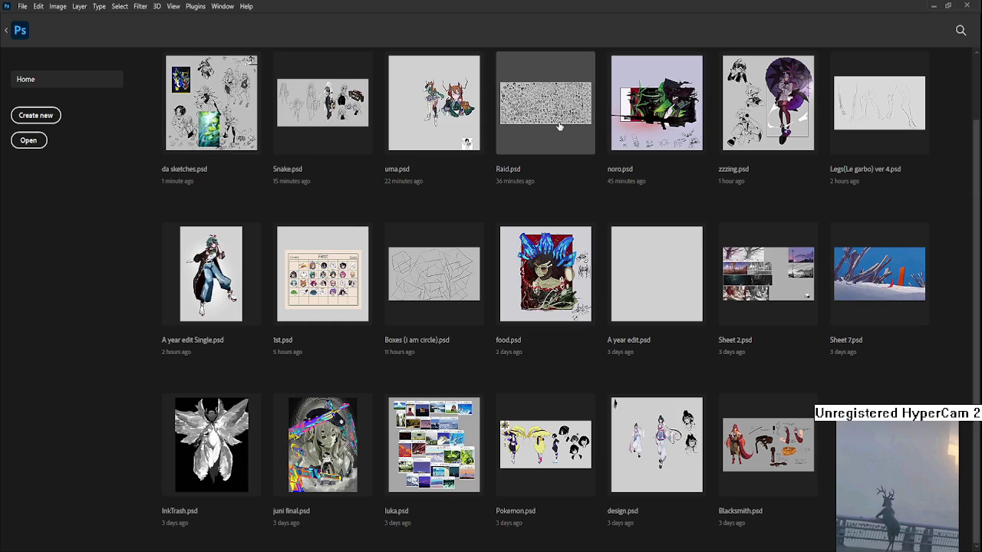
{"action": "left_click", "coordinate": [574, 160]}
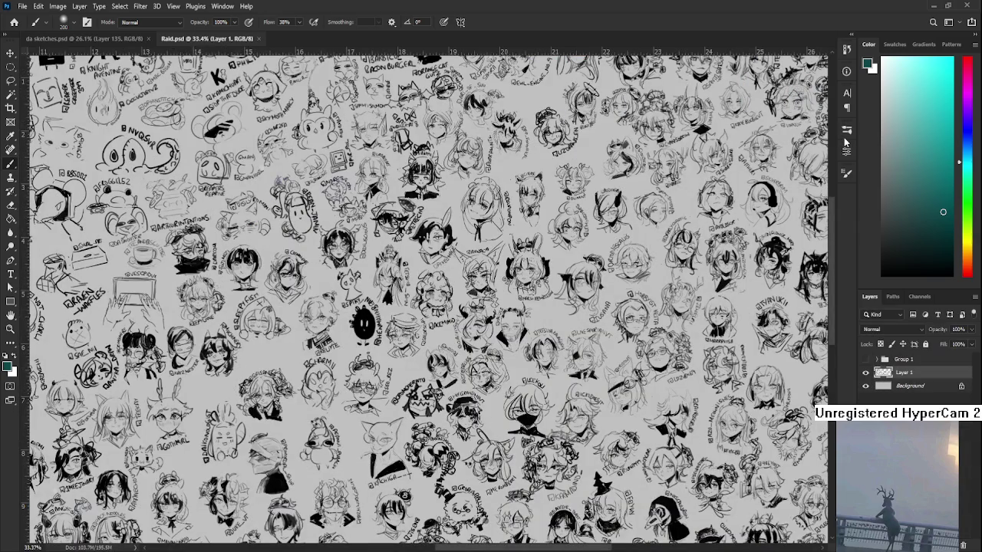
Switch to a small hard round brush of size 9 and frame the sheet's right edge.
{"action": "key", "text": "period"}
{"action": "left_click_drag", "start_coordinate": [693, 327], "coordinate": [306, 283]}
{"action": "scroll", "coordinate": [479, 340], "scroll_direction": "up", "scroll_amount": 3}
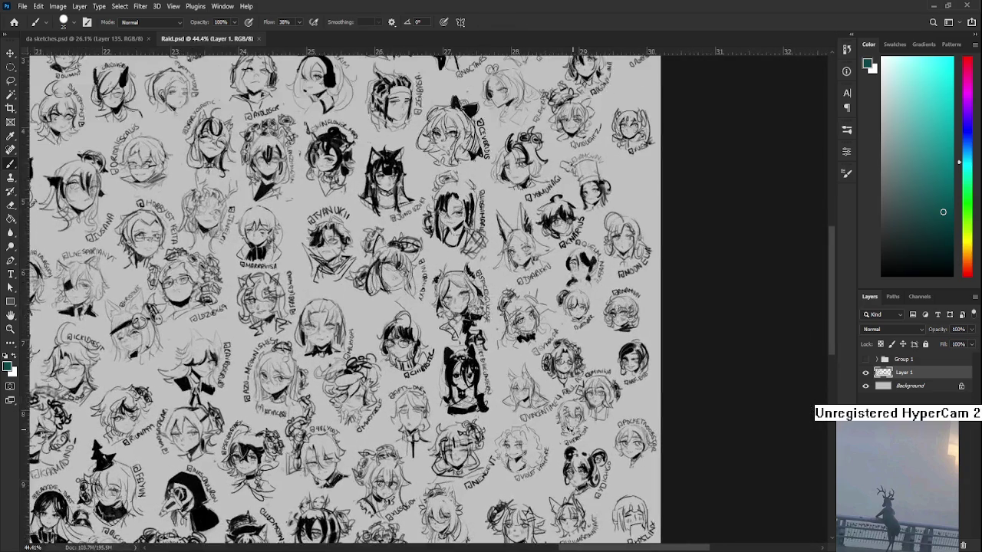
{"action": "scroll", "coordinate": [479, 340], "scroll_direction": "up", "scroll_amount": 3}
{"action": "scroll", "coordinate": [479, 340], "scroll_direction": "up", "scroll_amount": 4}
{"action": "scroll", "coordinate": [479, 340], "scroll_direction": "up", "scroll_amount": 4}
{"action": "scroll", "coordinate": [482, 340], "scroll_direction": "up", "scroll_amount": 3}
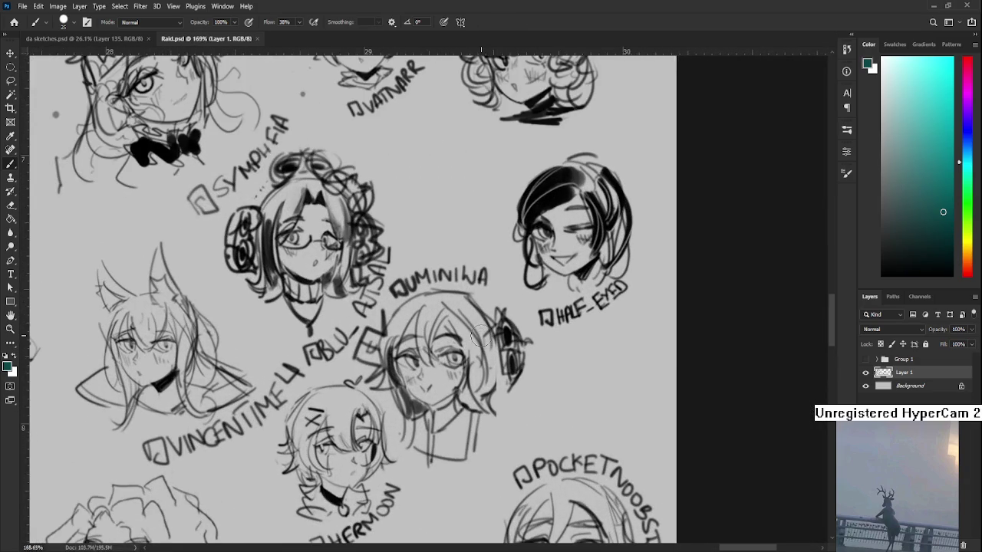
{"action": "key", "text": "bracketleft"}
{"action": "key", "text": "bracketleft"}
{"action": "key", "text": "bracketleft"}
{"action": "key", "text": "bracketleft"}
Rotate the canvas to a comfortable drawing angle and make Layer 1 active.
{"action": "key", "text": "r"}
{"action": "mouse_move", "coordinate": [495, 377]}
{"action": "left_mouse_down"}
{"action": "mouse_move", "coordinate": [491, 287]}
{"action": "mouse_move", "coordinate": [442, 323]}
{"action": "left_mouse_up"}
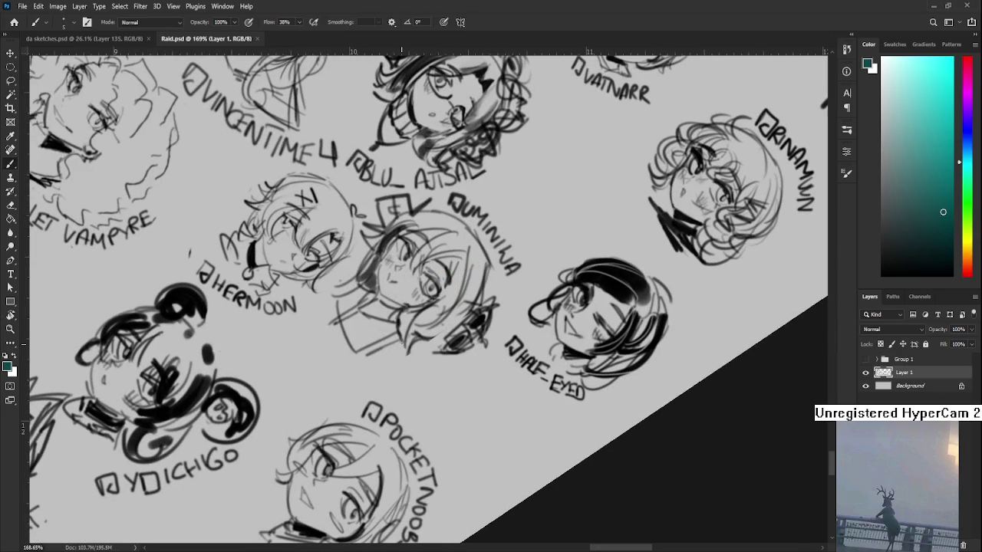
{"action": "key", "text": "ctrl+alt+shift+a"}
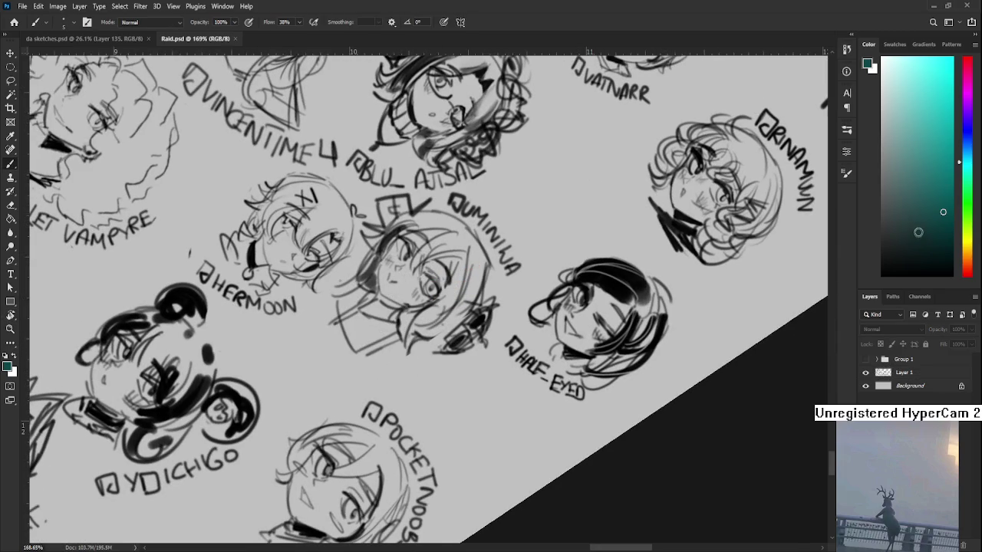
{"action": "key", "text": "r"}
{"action": "mouse_move", "coordinate": [633, 386]}
{"action": "left_mouse_down"}
{"action": "mouse_move", "coordinate": [448, 320]}
{"action": "mouse_move", "coordinate": [407, 318]}
{"action": "left_mouse_up"}
{"action": "key", "text": "b"}
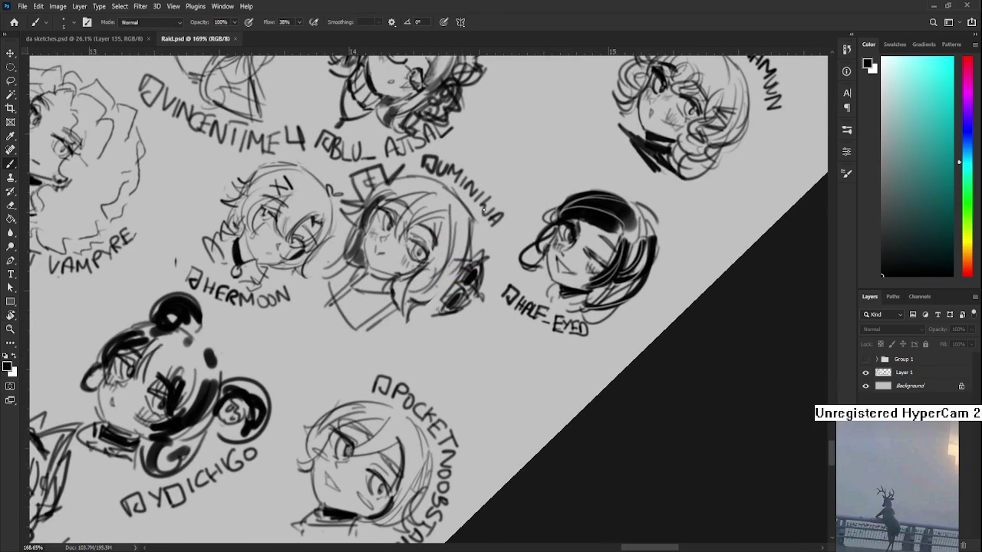
{"action": "left_click", "coordinate": [882, 373]}
{"action": "mouse_move", "coordinate": [405, 327]}
{"action": "left_mouse_down"}
{"action": "mouse_move", "coordinate": [410, 341]}
{"action": "mouse_move", "coordinate": [434, 342]}
{"action": "left_mouse_up"}
Redraw the collar under the central face, then turn the canvas back upright.
{"action": "key", "text": "ctrl+z"}
{"action": "mouse_move", "coordinate": [400, 338]}
{"action": "left_mouse_down"}
{"action": "mouse_move", "coordinate": [434, 327]}
{"action": "mouse_move", "coordinate": [386, 358]}
{"action": "mouse_move", "coordinate": [403, 337]}
{"action": "mouse_move", "coordinate": [461, 325]}
{"action": "mouse_move", "coordinate": [431, 352]}
{"action": "mouse_move", "coordinate": [464, 234]}
{"action": "left_mouse_up"}
{"action": "key", "text": "r"}
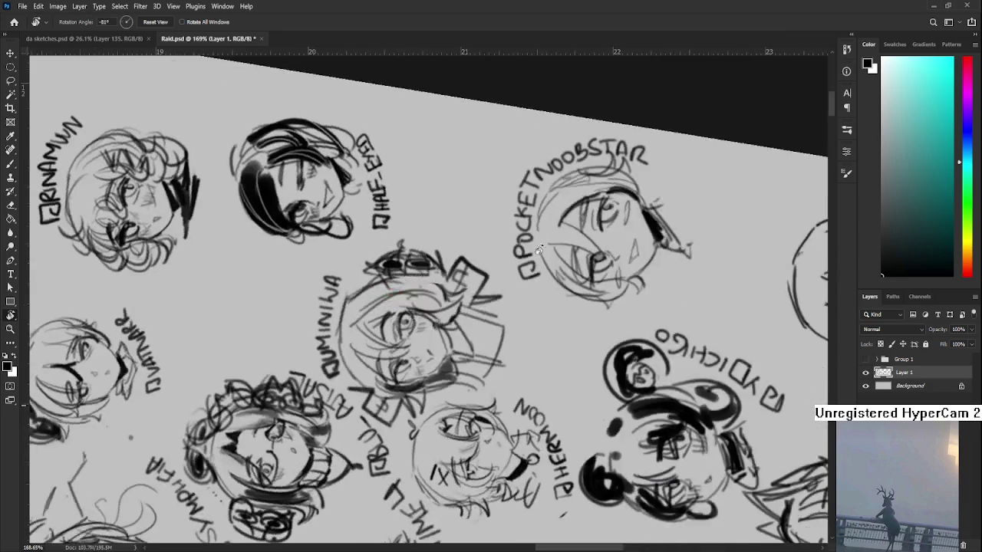
{"action": "scroll", "coordinate": [479, 230], "scroll_direction": "down", "scroll_amount": 3}
{"action": "scroll", "coordinate": [479, 230], "scroll_direction": "down", "scroll_amount": 2}
{"action": "scroll", "coordinate": [480, 230], "scroll_direction": "down", "scroll_amount": 2}
{"action": "left_click_drag", "start_coordinate": [698, 247], "coordinate": [434, 390]}
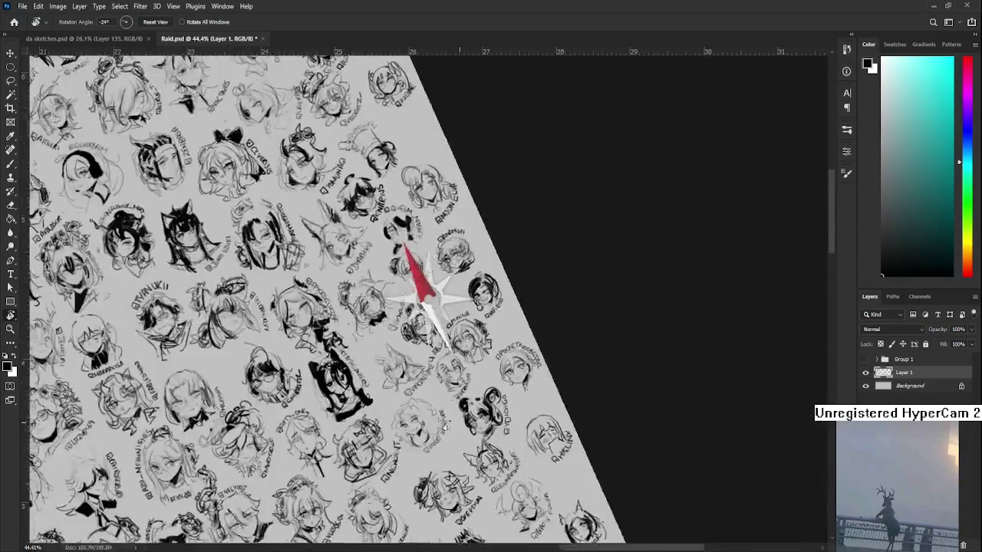
Zoom over the edited sheet, then save and close Raid.psd.
{"action": "scroll", "coordinate": [434, 389], "scroll_direction": "up", "scroll_amount": 1}
{"action": "scroll", "coordinate": [432, 380], "scroll_direction": "up", "scroll_amount": 2}
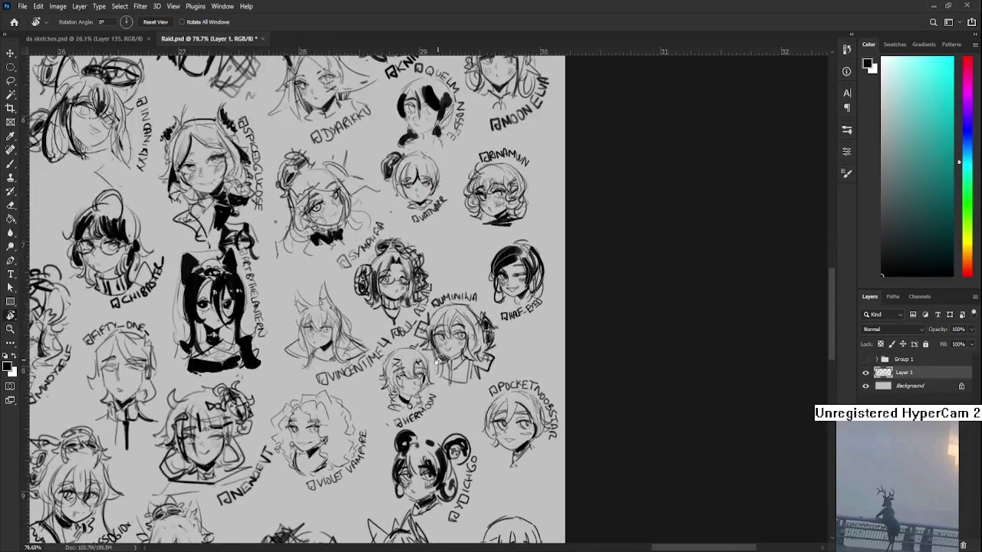
{"action": "scroll", "coordinate": [431, 310], "scroll_direction": "up", "scroll_amount": 1}
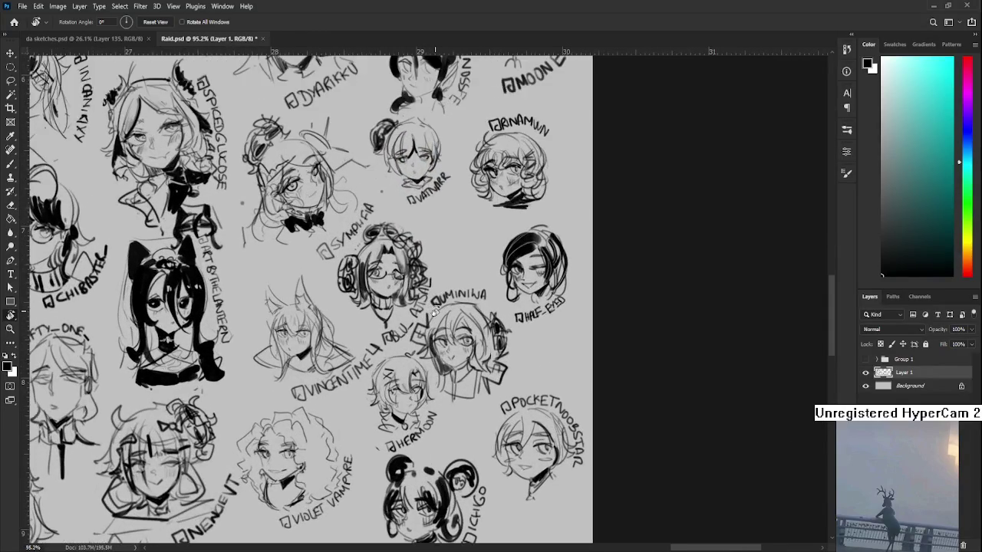
{"action": "scroll", "coordinate": [437, 303], "scroll_direction": "up", "scroll_amount": 1}
{"action": "scroll", "coordinate": [442, 298], "scroll_direction": "up", "scroll_amount": 1}
{"action": "scroll", "coordinate": [442, 296], "scroll_direction": "down", "scroll_amount": 1}
{"action": "scroll", "coordinate": [444, 296], "scroll_direction": "down", "scroll_amount": 1}
{"action": "scroll", "coordinate": [451, 295], "scroll_direction": "down", "scroll_amount": 2}
{"action": "scroll", "coordinate": [454, 294], "scroll_direction": "down", "scroll_amount": 1}
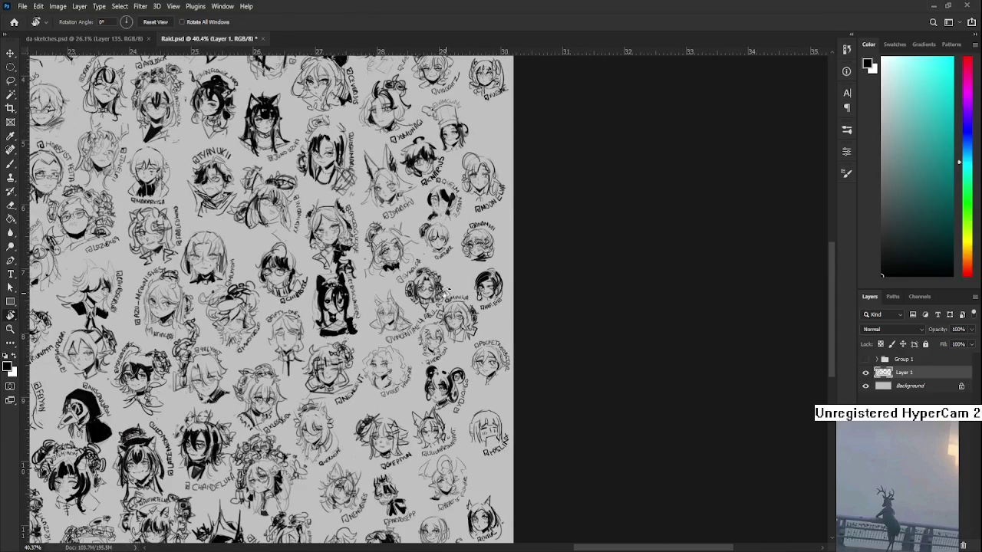
{"action": "scroll", "coordinate": [445, 294], "scroll_direction": "up", "scroll_amount": 1}
{"action": "scroll", "coordinate": [445, 293], "scroll_direction": "down", "scroll_amount": 3}
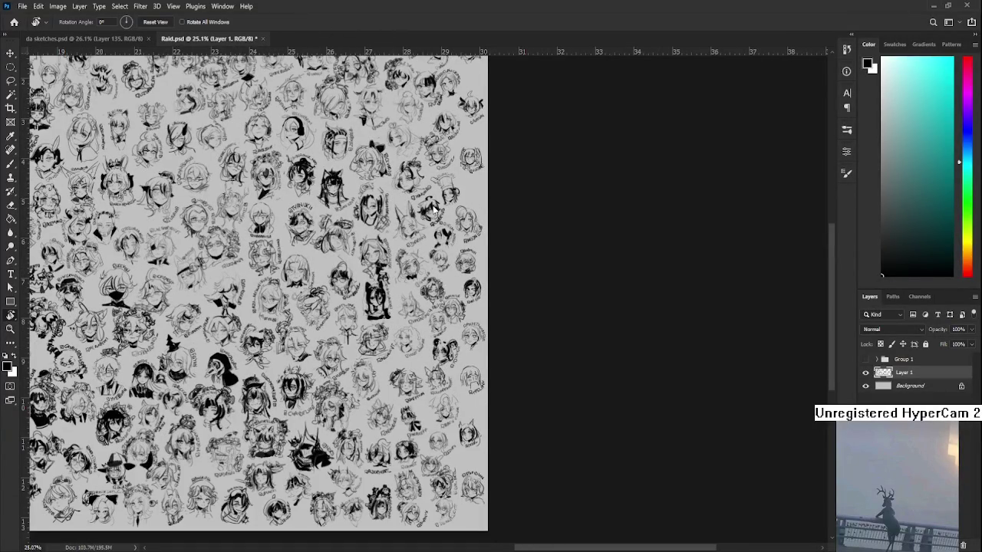
{"action": "key", "text": "ctrl+s"}
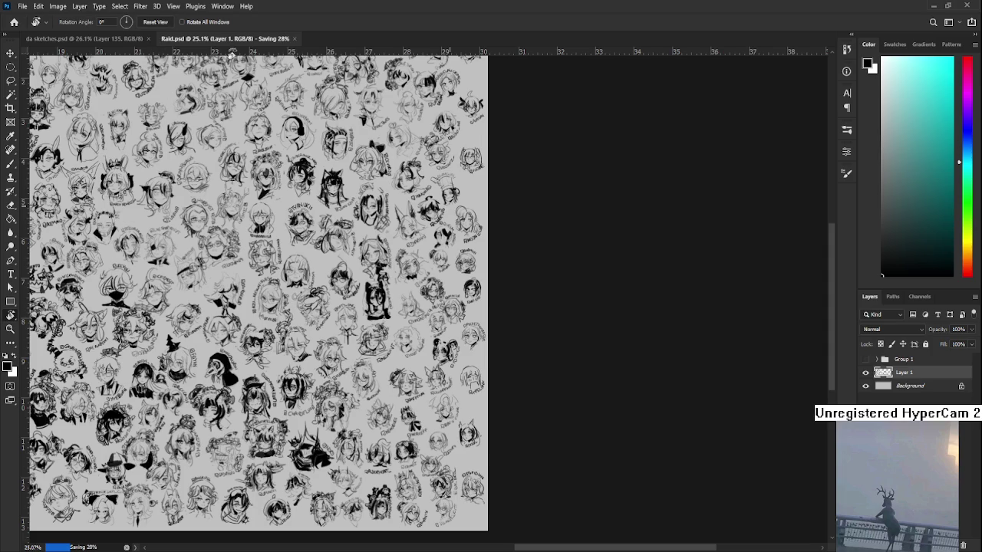
{"action": "key", "text": "ctrl+w"}
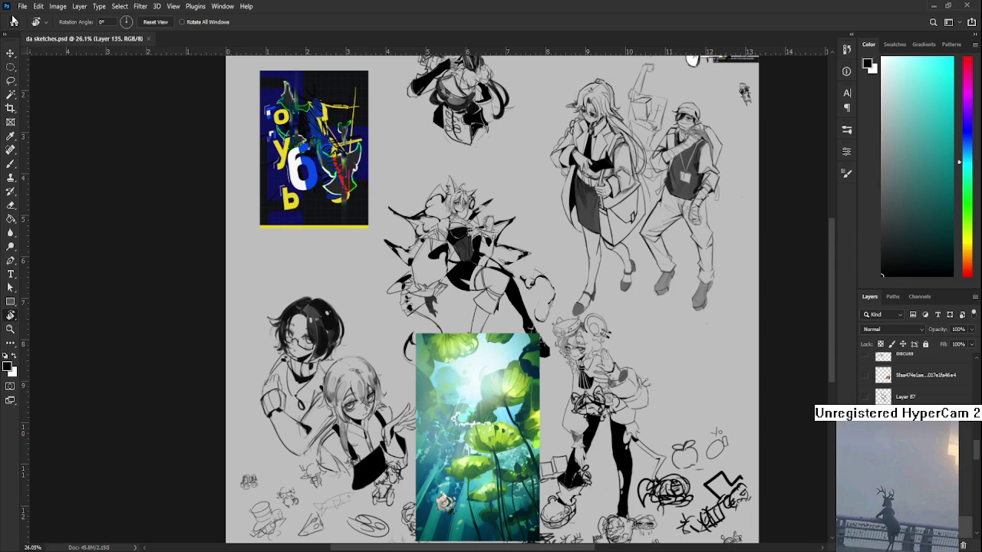
Return to Home and reopen Raid.psd, zooming in and out on the sheet.
{"action": "left_click", "coordinate": [14, 21]}
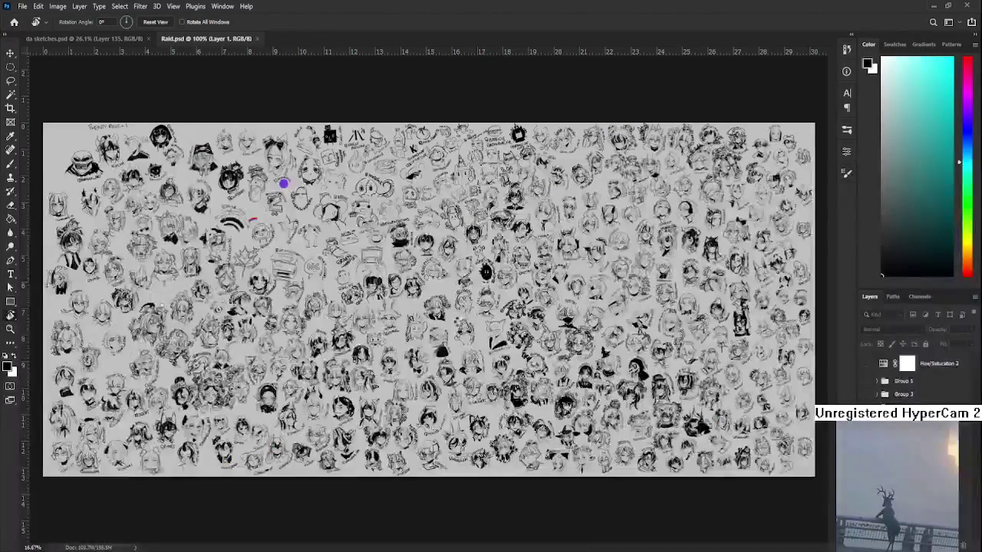
{"action": "scroll", "coordinate": [490, 322], "scroll_direction": "up", "scroll_amount": 2}
{"action": "scroll", "coordinate": [491, 323], "scroll_direction": "up", "scroll_amount": 2}
{"action": "scroll", "coordinate": [491, 322], "scroll_direction": "up", "scroll_amount": 2}
{"action": "scroll", "coordinate": [512, 400], "scroll_direction": "up", "scroll_amount": 2}
{"action": "scroll", "coordinate": [512, 400], "scroll_direction": "up", "scroll_amount": 1}
{"action": "scroll", "coordinate": [475, 361], "scroll_direction": "up", "scroll_amount": 2}
{"action": "scroll", "coordinate": [453, 319], "scroll_direction": "down", "scroll_amount": 2}
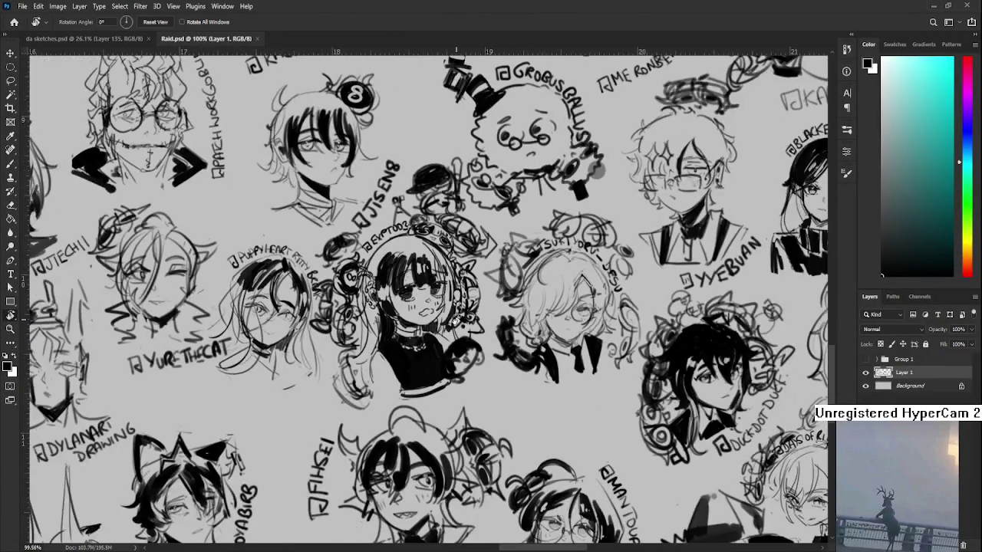
{"action": "scroll", "coordinate": [453, 319], "scroll_direction": "down", "scroll_amount": 2}
{"action": "scroll", "coordinate": [536, 320], "scroll_direction": "down", "scroll_amount": 2}
{"action": "scroll", "coordinate": [602, 322], "scroll_direction": "down", "scroll_amount": 1}
Scroll left and zoom in closely on the sketched character heads.
{"action": "scroll", "coordinate": [429, 276], "scroll_direction": "left", "scroll_amount": 3}
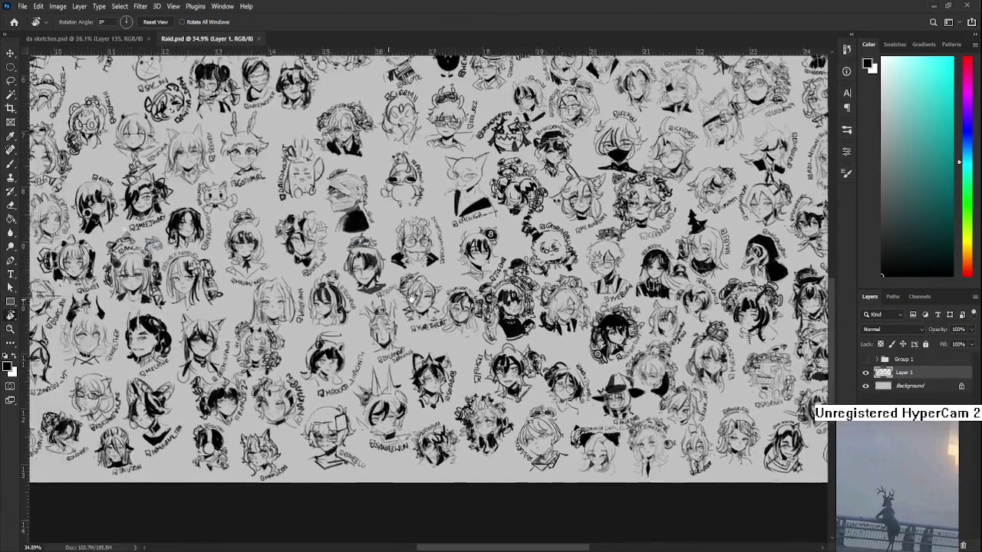
{"action": "scroll", "coordinate": [430, 276], "scroll_direction": "left", "scroll_amount": 3}
{"action": "scroll", "coordinate": [429, 276], "scroll_direction": "left", "scroll_amount": 3}
{"action": "scroll", "coordinate": [429, 276], "scroll_direction": "left", "scroll_amount": 3}
{"action": "scroll", "coordinate": [519, 335], "scroll_direction": "up", "scroll_amount": 1}
{"action": "scroll", "coordinate": [519, 336], "scroll_direction": "up", "scroll_amount": 1}
{"action": "scroll", "coordinate": [519, 336], "scroll_direction": "up", "scroll_amount": 1}
{"action": "scroll", "coordinate": [388, 349], "scroll_direction": "up", "scroll_amount": 2}
{"action": "scroll", "coordinate": [386, 350], "scroll_direction": "down", "scroll_amount": 2}
{"action": "scroll", "coordinate": [368, 352], "scroll_direction": "up", "scroll_amount": 1}
{"action": "scroll", "coordinate": [338, 352], "scroll_direction": "up", "scroll_amount": 3}
{"action": "scroll", "coordinate": [318, 355], "scroll_direction": "up", "scroll_amount": 1}
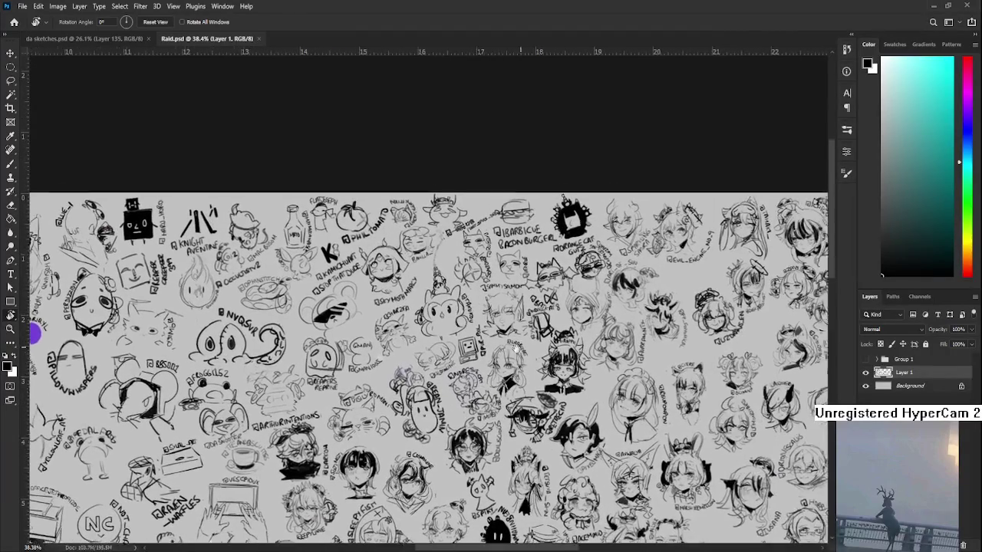
{"action": "scroll", "coordinate": [337, 341], "scroll_direction": "up", "scroll_amount": 1}
{"action": "scroll", "coordinate": [357, 328], "scroll_direction": "up", "scroll_amount": 1}
{"action": "scroll", "coordinate": [376, 314], "scroll_direction": "up", "scroll_amount": 1}
{"action": "scroll", "coordinate": [378, 320], "scroll_direction": "up", "scroll_amount": 1}
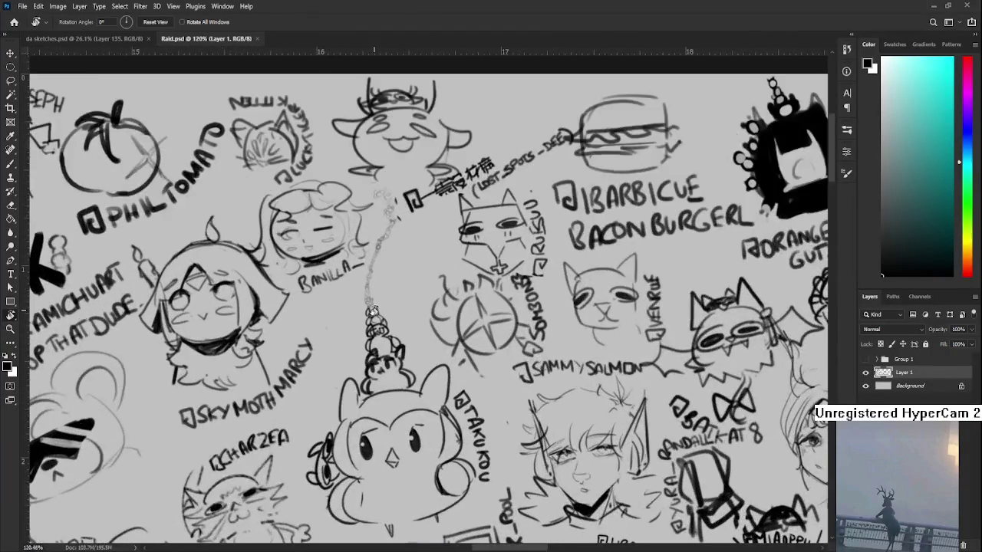
{"action": "scroll", "coordinate": [388, 345], "scroll_direction": "up", "scroll_amount": 1}
{"action": "scroll", "coordinate": [414, 407], "scroll_direction": "up", "scroll_amount": 2}
{"action": "scroll", "coordinate": [414, 406], "scroll_direction": "down", "scroll_amount": 1}
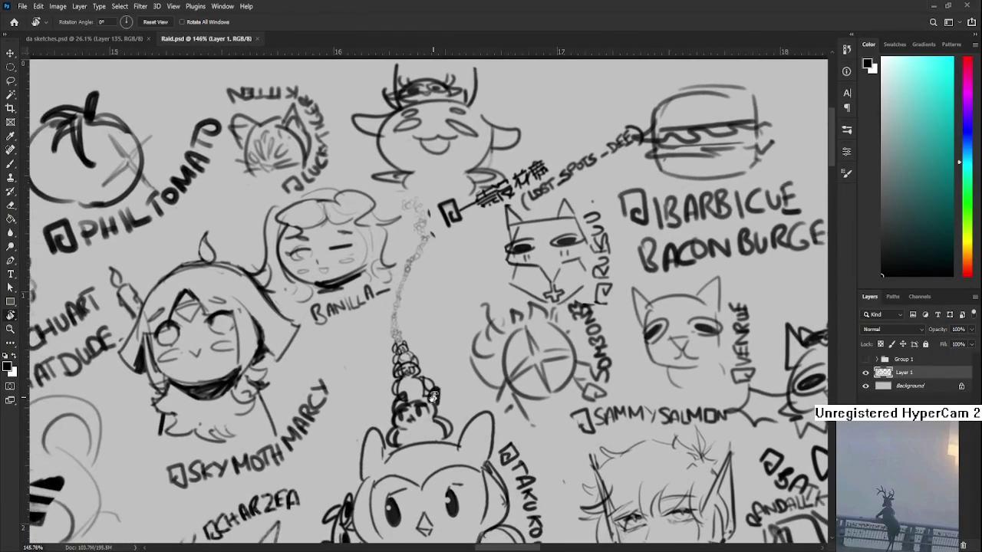
{"action": "scroll", "coordinate": [445, 395], "scroll_direction": "down", "scroll_amount": 1}
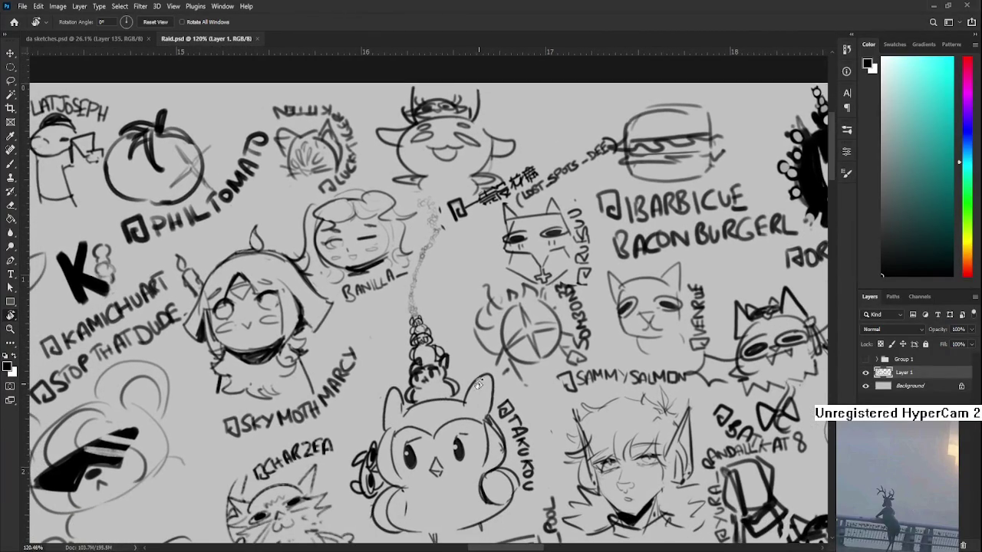
Pan across the sheet to its top edge and right-hand drawings.
{"action": "mouse_move", "coordinate": [478, 383]}
{"action": "left_mouse_down"}
{"action": "mouse_move", "coordinate": [497, 352]}
{"action": "mouse_move", "coordinate": [505, 361]}
{"action": "left_mouse_up"}
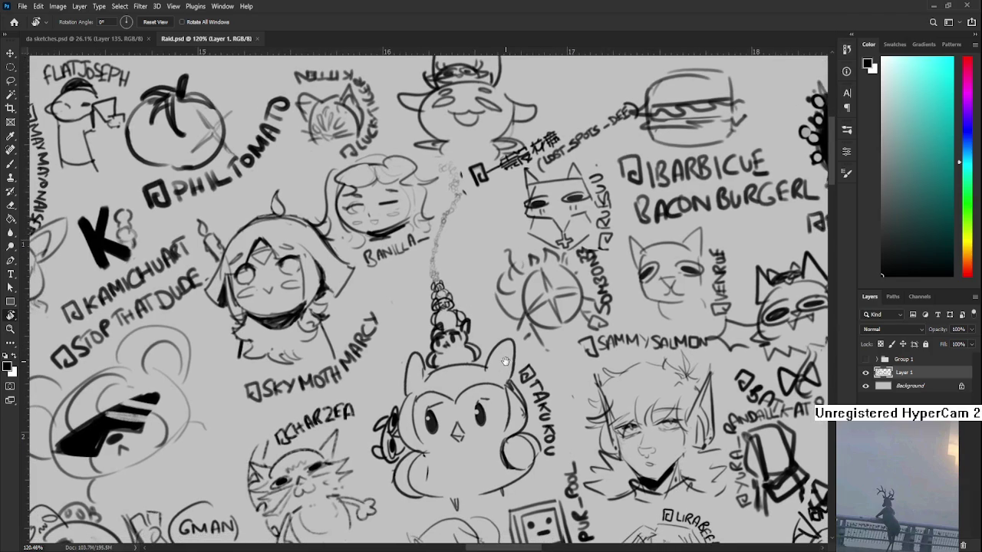
{"action": "scroll", "coordinate": [506, 359], "scroll_direction": "down", "scroll_amount": 1}
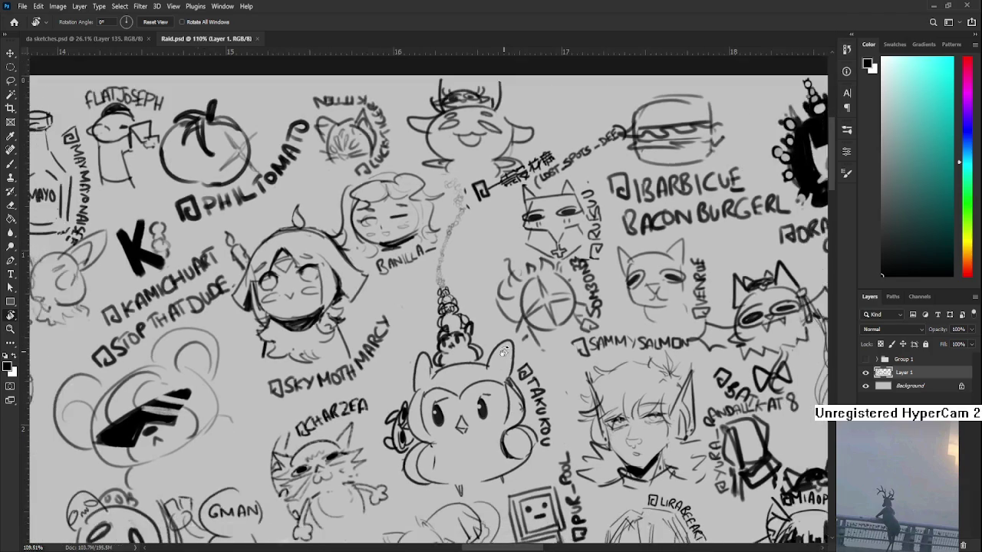
{"action": "scroll", "coordinate": [504, 354], "scroll_direction": "down", "scroll_amount": 1}
{"action": "left_click_drag", "start_coordinate": [484, 426], "coordinate": [451, 395]}
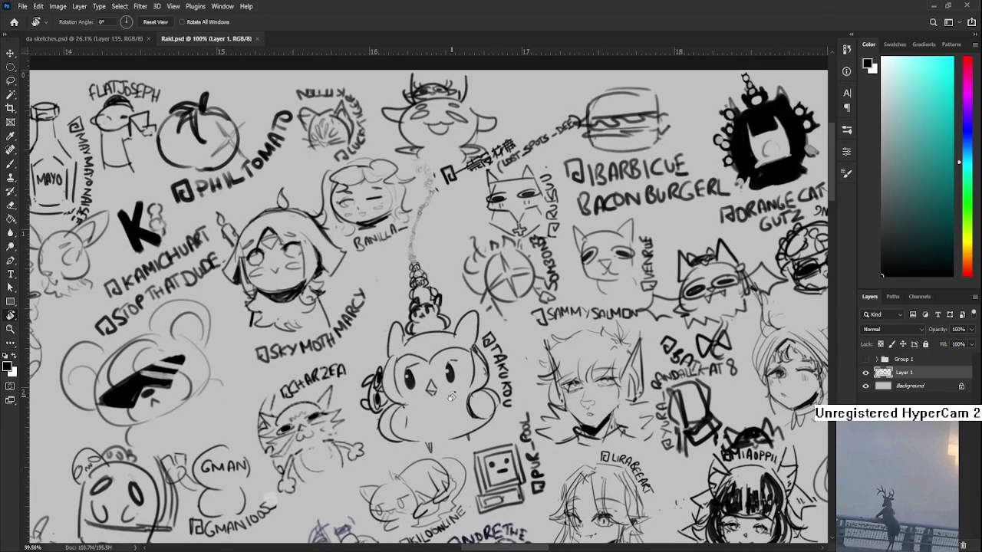
{"action": "scroll", "coordinate": [445, 388], "scroll_direction": "down", "scroll_amount": 1}
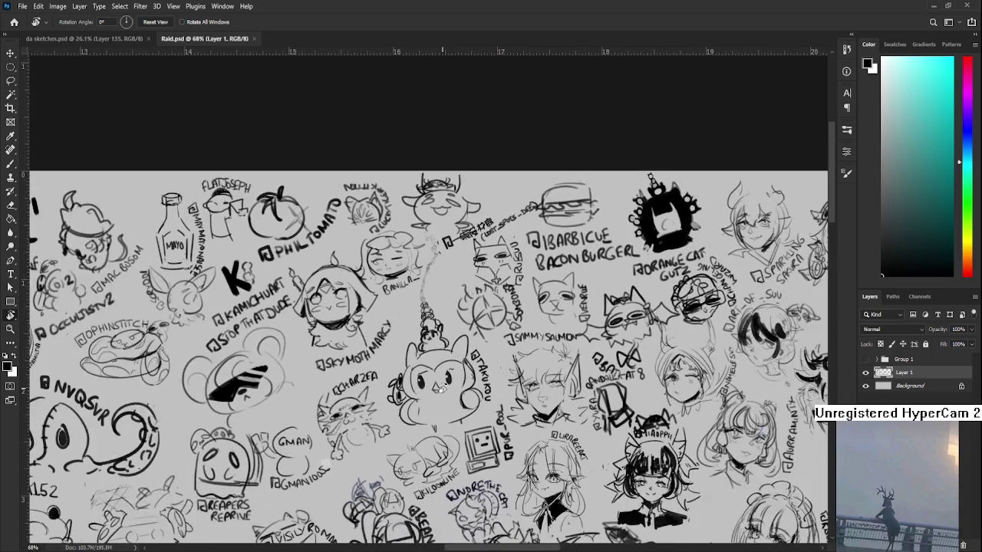
{"action": "scroll", "coordinate": [444, 389], "scroll_direction": "down", "scroll_amount": 1}
{"action": "scroll", "coordinate": [445, 389], "scroll_direction": "down", "scroll_amount": 1}
{"action": "left_click_drag", "start_coordinate": [294, 374], "coordinate": [203, 339]}
{"action": "mouse_move", "coordinate": [537, 368]}
{"action": "left_mouse_down"}
{"action": "mouse_move", "coordinate": [455, 312]}
{"action": "mouse_move", "coordinate": [207, 356]}
{"action": "left_mouse_up"}
{"action": "scroll", "coordinate": [339, 196], "scroll_direction": "up", "scroll_amount": 1}
{"action": "scroll", "coordinate": [340, 196], "scroll_direction": "up", "scroll_amount": 1}
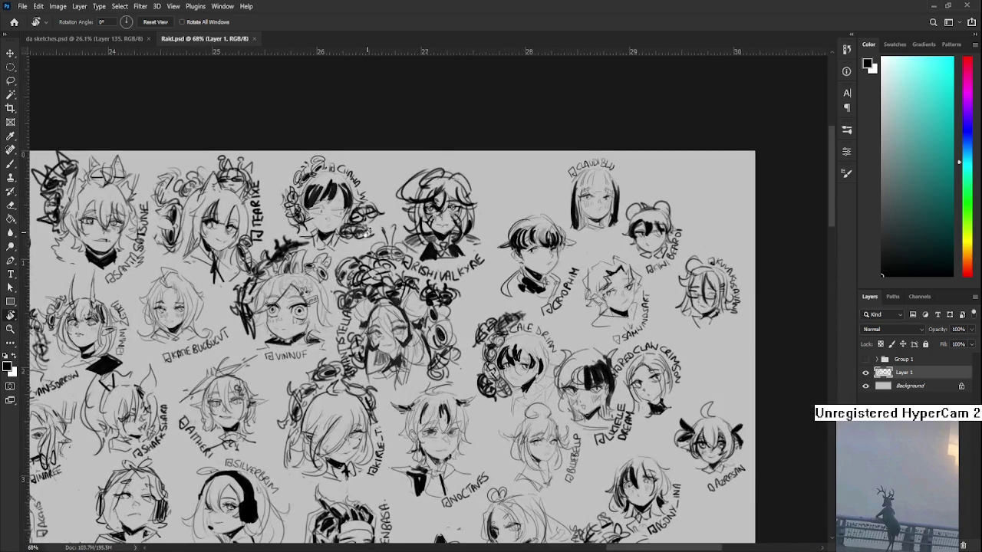
{"action": "scroll", "coordinate": [369, 254], "scroll_direction": "up", "scroll_amount": 1}
{"action": "scroll", "coordinate": [388, 296], "scroll_direction": "down", "scroll_amount": 2}
{"action": "scroll", "coordinate": [388, 296], "scroll_direction": "down", "scroll_amount": 1}
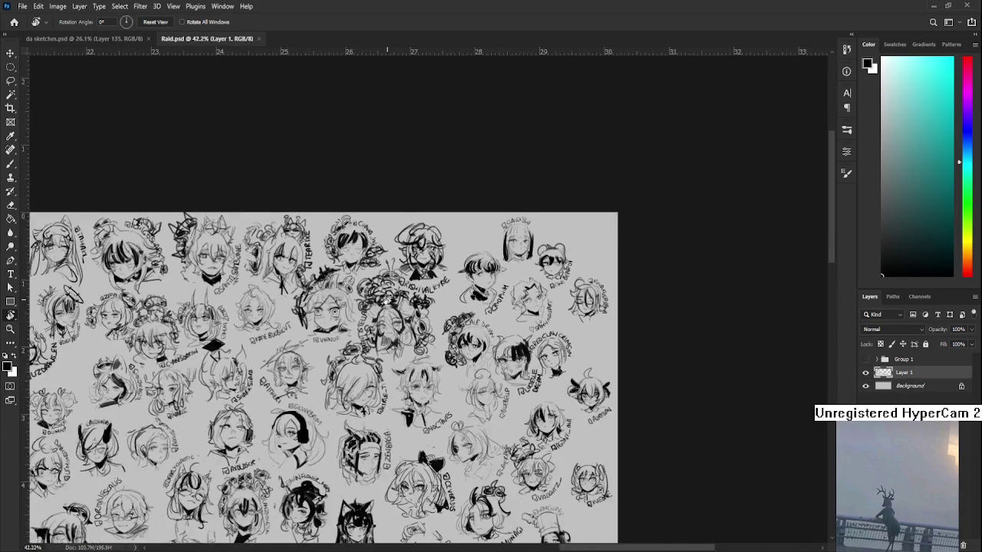
{"action": "scroll", "coordinate": [388, 296], "scroll_direction": "up", "scroll_amount": 2}
{"action": "scroll", "coordinate": [388, 296], "scroll_direction": "up", "scroll_amount": 2}
{"action": "scroll", "coordinate": [388, 299], "scroll_direction": "down", "scroll_amount": 3}
{"action": "scroll", "coordinate": [388, 299], "scroll_direction": "down", "scroll_amount": 1}
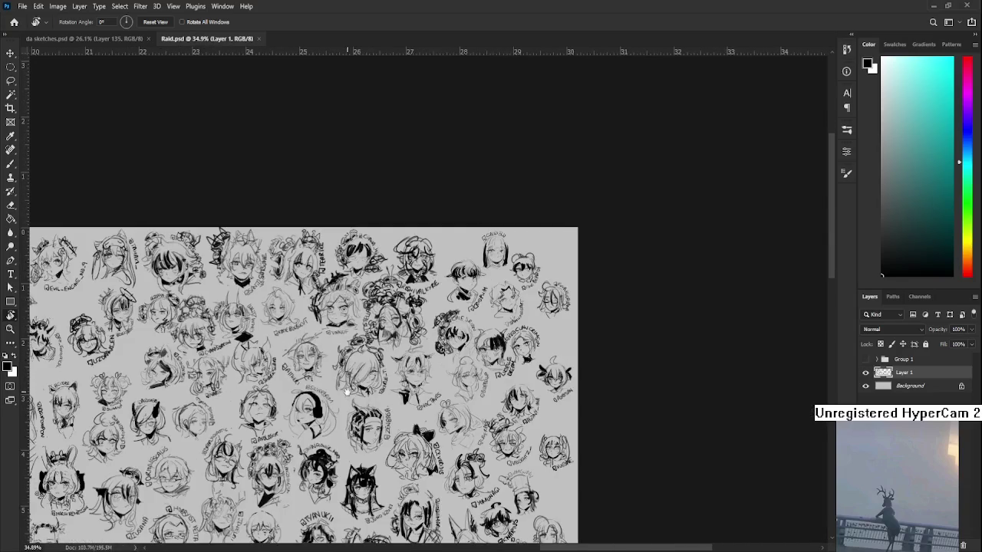
{"action": "scroll", "coordinate": [483, 195], "scroll_direction": "up", "scroll_amount": 2}
{"action": "scroll", "coordinate": [361, 241], "scroll_direction": "up", "scroll_amount": 1}
{"action": "scroll", "coordinate": [426, 247], "scroll_direction": "up", "scroll_amount": 2}
{"action": "scroll", "coordinate": [426, 249], "scroll_direction": "up", "scroll_amount": 2}
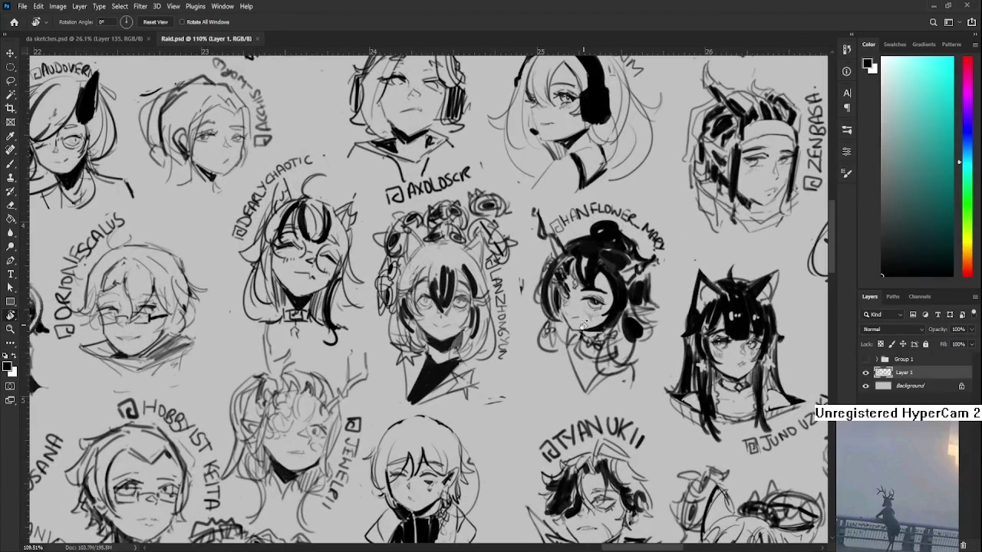
{"action": "left_click_drag", "start_coordinate": [582, 324], "coordinate": [498, 332]}
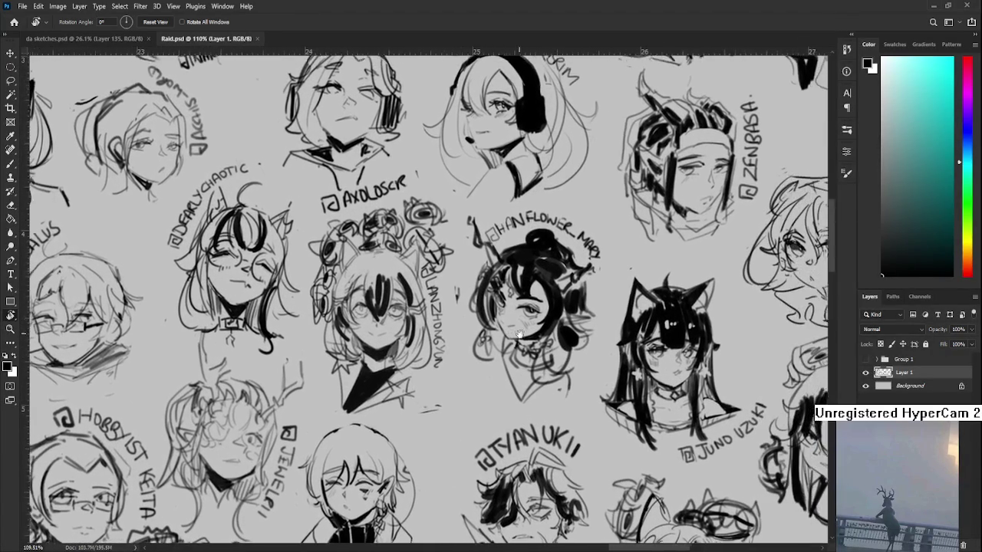
{"action": "scroll", "coordinate": [445, 338], "scroll_direction": "down", "scroll_amount": 3}
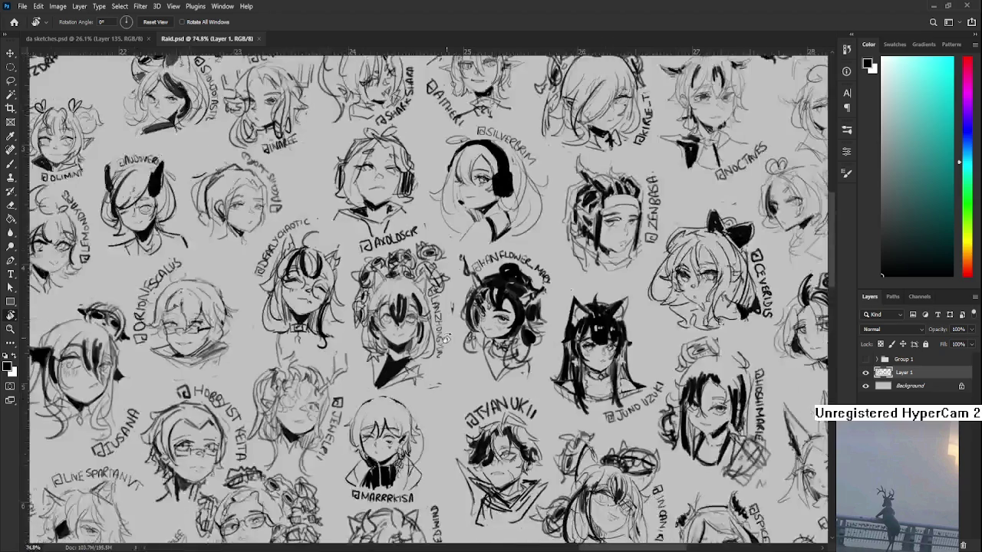
{"action": "scroll", "coordinate": [429, 337], "scroll_direction": "down", "scroll_amount": 2}
{"action": "scroll", "coordinate": [411, 337], "scroll_direction": "down", "scroll_amount": 1}
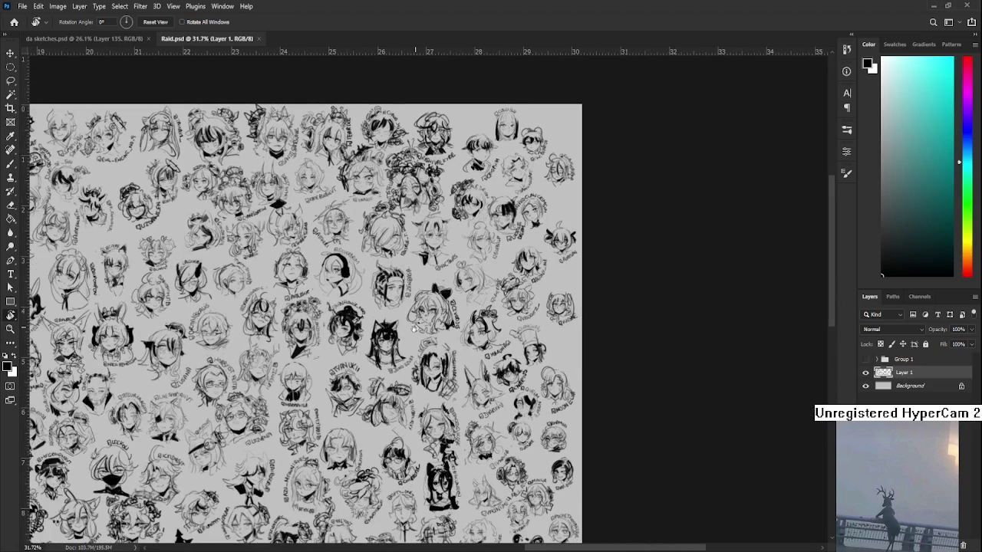
{"action": "scroll", "coordinate": [442, 305], "scroll_direction": "up", "scroll_amount": 1}
{"action": "scroll", "coordinate": [433, 261], "scroll_direction": "up", "scroll_amount": 2}
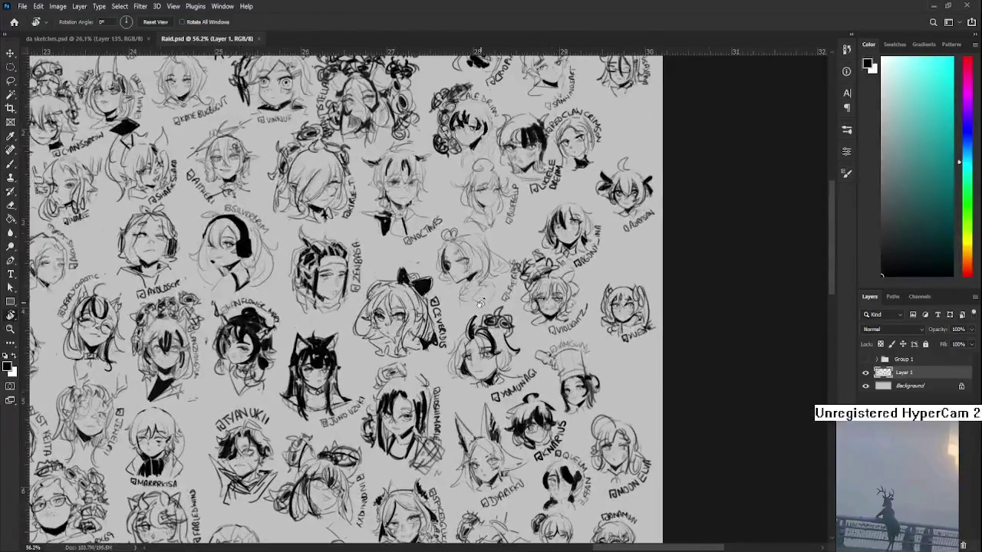
{"action": "scroll", "coordinate": [429, 246], "scroll_direction": "down", "scroll_amount": 5}
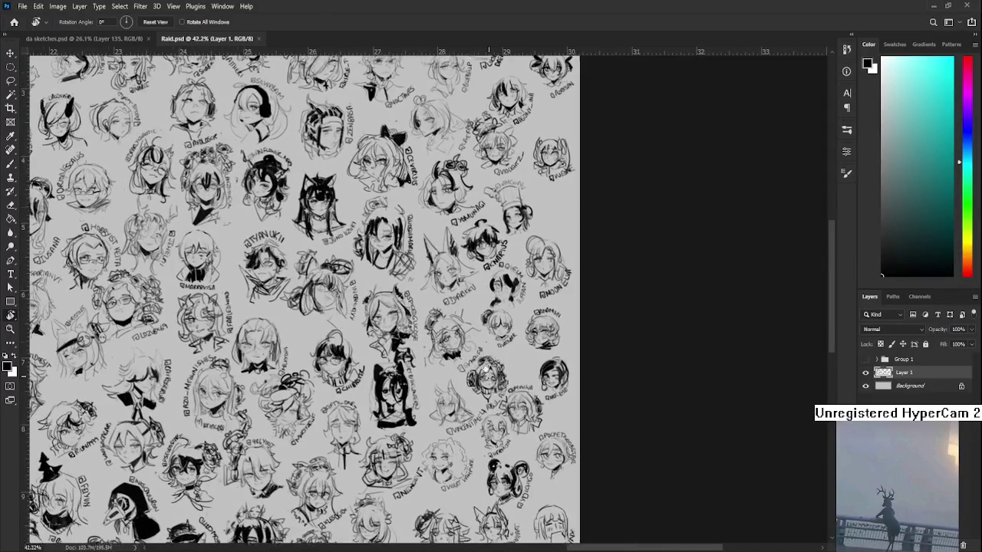
{"action": "scroll", "coordinate": [475, 291], "scroll_direction": "left", "scroll_amount": 3}
{"action": "scroll", "coordinate": [481, 303], "scroll_direction": "down", "scroll_amount": 2}
{"action": "scroll", "coordinate": [441, 281], "scroll_direction": "left", "scroll_amount": 4}
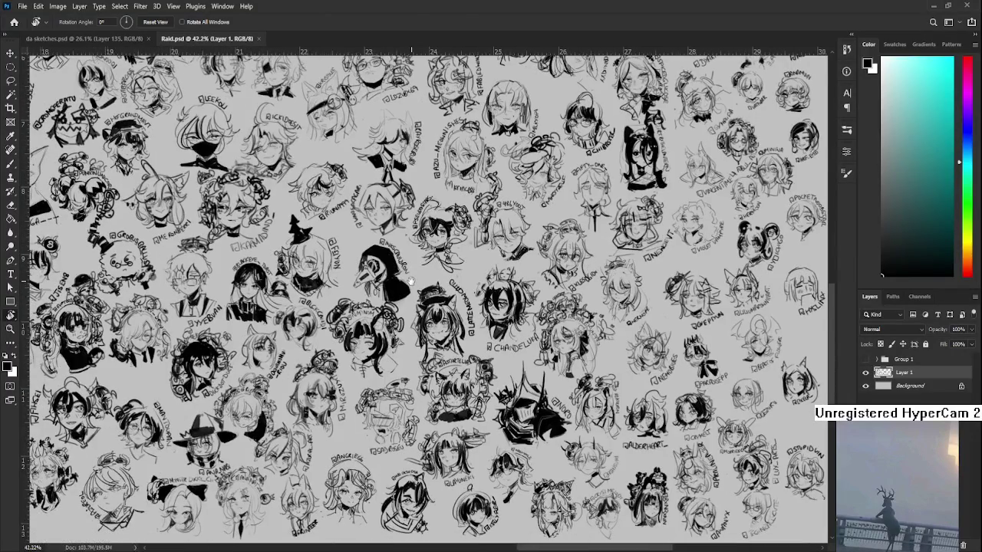
{"action": "scroll", "coordinate": [410, 281], "scroll_direction": "up", "scroll_amount": 3}
{"action": "scroll", "coordinate": [414, 276], "scroll_direction": "up", "scroll_amount": 3}
{"action": "scroll", "coordinate": [418, 273], "scroll_direction": "up", "scroll_amount": 4}
{"action": "scroll", "coordinate": [421, 271], "scroll_direction": "left", "scroll_amount": 6}
{"action": "scroll", "coordinate": [420, 292], "scroll_direction": "down", "scroll_amount": 5}
{"action": "scroll", "coordinate": [420, 292], "scroll_direction": "left", "scroll_amount": 2}
{"action": "scroll", "coordinate": [422, 345], "scroll_direction": "down", "scroll_amount": 1}
{"action": "scroll", "coordinate": [421, 345], "scroll_direction": "left", "scroll_amount": 2}
{"action": "scroll", "coordinate": [423, 384], "scroll_direction": "up", "scroll_amount": 2, "text": "alt"}
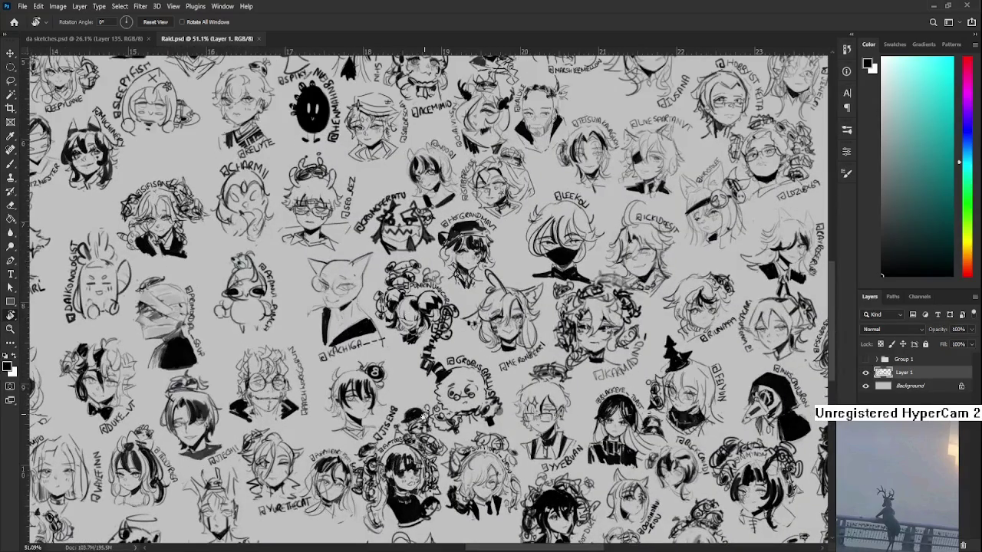
{"action": "scroll", "coordinate": [423, 345], "scroll_direction": "down", "scroll_amount": 5}
{"action": "scroll", "coordinate": [424, 307], "scroll_direction": "up", "scroll_amount": 2}
{"action": "scroll", "coordinate": [423, 247], "scroll_direction": "up", "scroll_amount": 1, "text": "alt"}
{"action": "scroll", "coordinate": [424, 252], "scroll_direction": "up", "scroll_amount": 1, "text": "alt"}
{"action": "scroll", "coordinate": [426, 230], "scroll_direction": "down", "scroll_amount": 2}
{"action": "scroll", "coordinate": [428, 207], "scroll_direction": "up", "scroll_amount": 2, "text": "alt"}
{"action": "scroll", "coordinate": [432, 168], "scroll_direction": "up", "scroll_amount": 3, "text": "alt"}
{"action": "scroll", "coordinate": [432, 168], "scroll_direction": "up", "scroll_amount": 2}
{"action": "scroll", "coordinate": [383, 268], "scroll_direction": "up", "scroll_amount": 2, "text": "alt"}
{"action": "scroll", "coordinate": [345, 322], "scroll_direction": "up", "scroll_amount": 1, "text": "alt"}
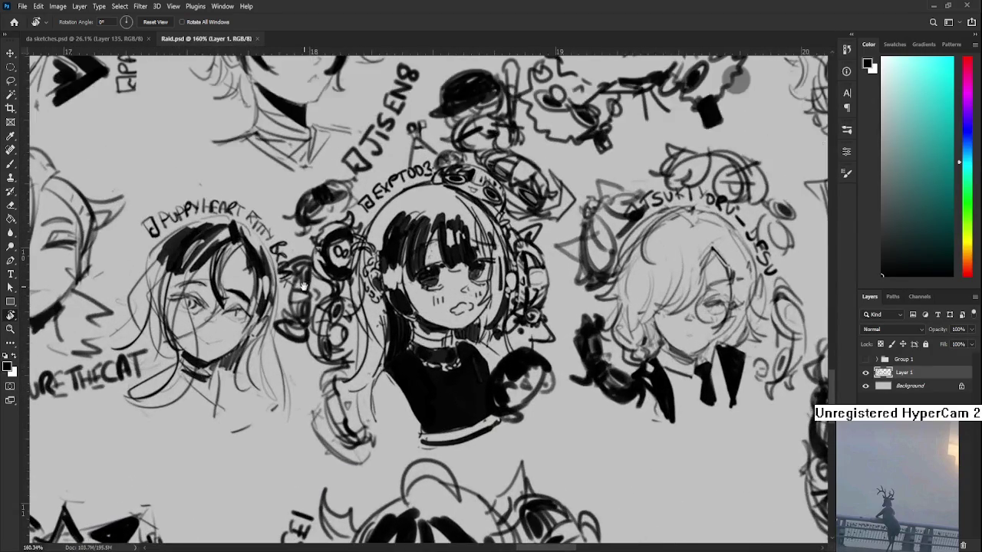
{"action": "scroll", "coordinate": [317, 349], "scroll_direction": "up", "scroll_amount": 1}
{"action": "scroll", "coordinate": [317, 349], "scroll_direction": "down", "scroll_amount": 1, "text": "alt"}
{"action": "scroll", "coordinate": [318, 345], "scroll_direction": "down", "scroll_amount": 3, "text": "alt"}
{"action": "scroll", "coordinate": [322, 329], "scroll_direction": "down", "scroll_amount": 2, "text": "alt"}
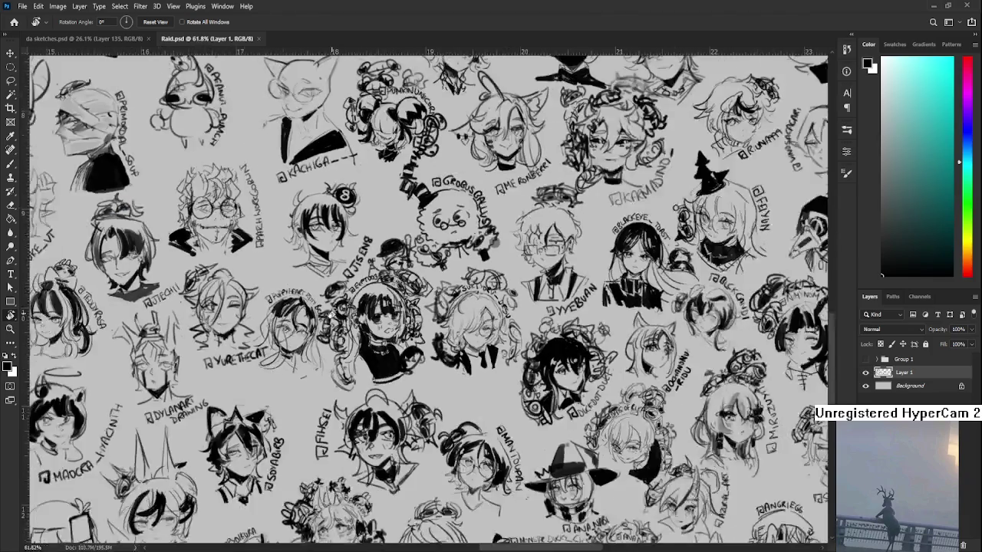
{"action": "scroll", "coordinate": [330, 315], "scroll_direction": "down", "scroll_amount": 2, "text": "alt"}
{"action": "scroll", "coordinate": [331, 313], "scroll_direction": "down", "scroll_amount": 1, "text": "alt"}
{"action": "scroll", "coordinate": [352, 314], "scroll_direction": "down", "scroll_amount": 1, "text": "alt"}
{"action": "scroll", "coordinate": [383, 318], "scroll_direction": "down", "scroll_amount": 1, "text": "alt"}
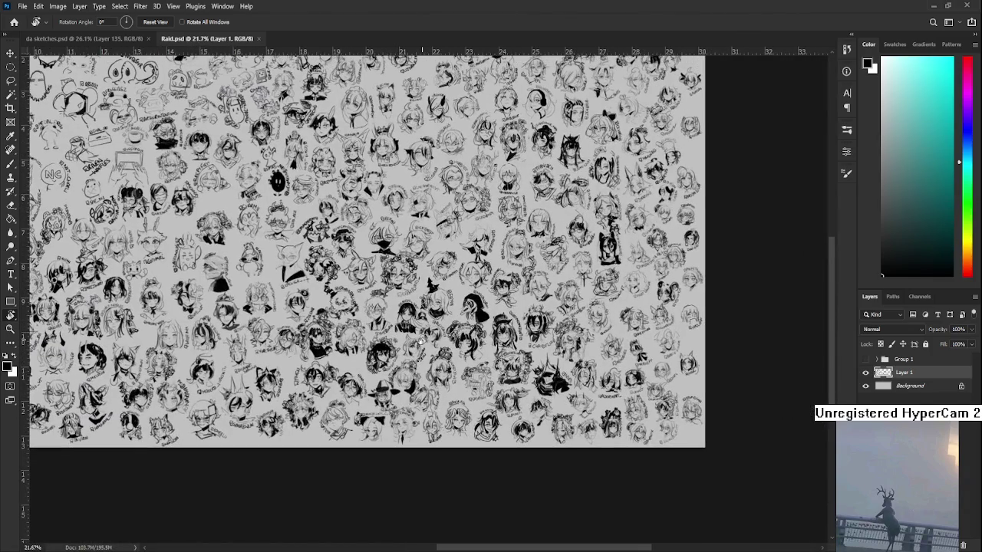
{"action": "scroll", "coordinate": [420, 322], "scroll_direction": "down", "scroll_amount": 1, "text": "alt"}
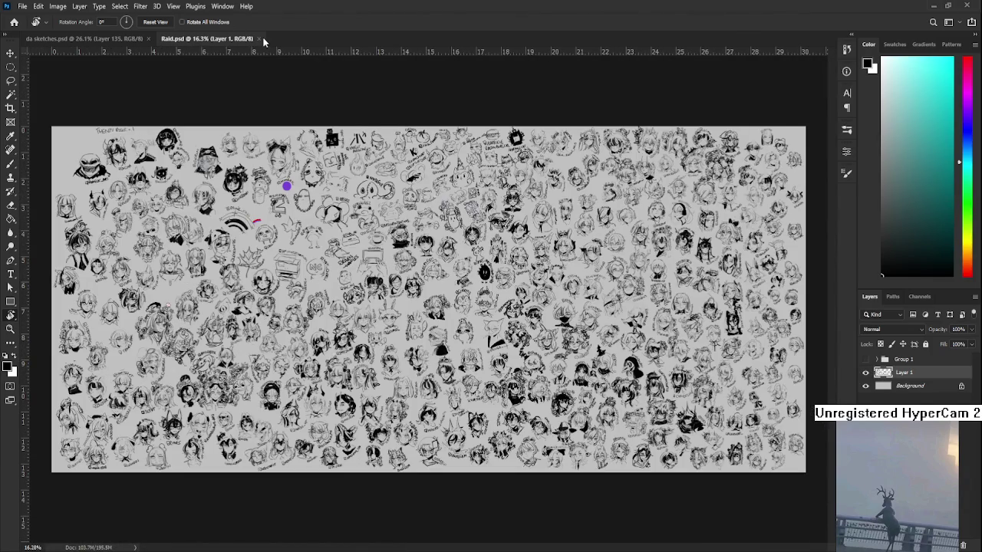
Close the Raid.psd sketch sheet document.
{"action": "left_click", "coordinate": [259, 38]}
{"action": "scroll", "coordinate": [574, 269], "scroll_direction": "up", "scroll_amount": 1, "text": "alt"}
{"action": "scroll", "coordinate": [574, 269], "scroll_direction": "down", "scroll_amount": 2, "text": "alt"}
{"action": "scroll", "coordinate": [574, 268], "scroll_direction": "down", "scroll_amount": 1, "text": "alt"}
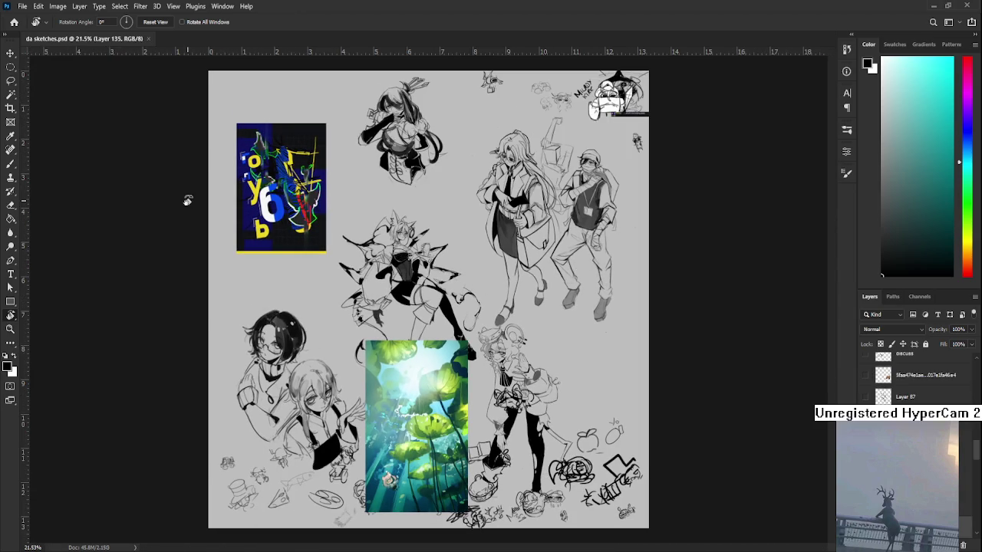
Go to Home, return to noro.psd with Esc, and zoom into the witch artwork.
{"action": "left_click", "coordinate": [13, 23]}
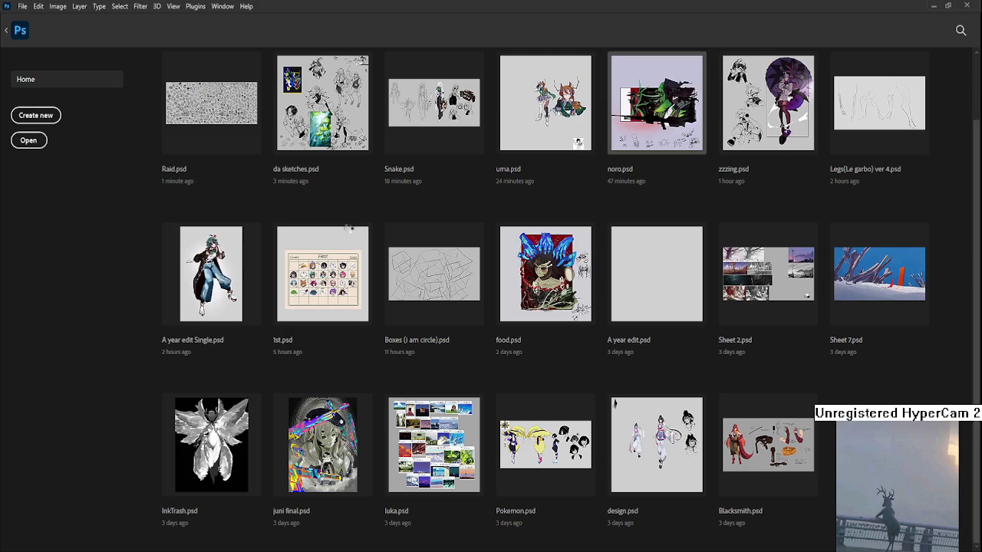
{"action": "key", "text": "Escape"}
{"action": "scroll", "coordinate": [454, 269], "scroll_direction": "up", "scroll_amount": 3}
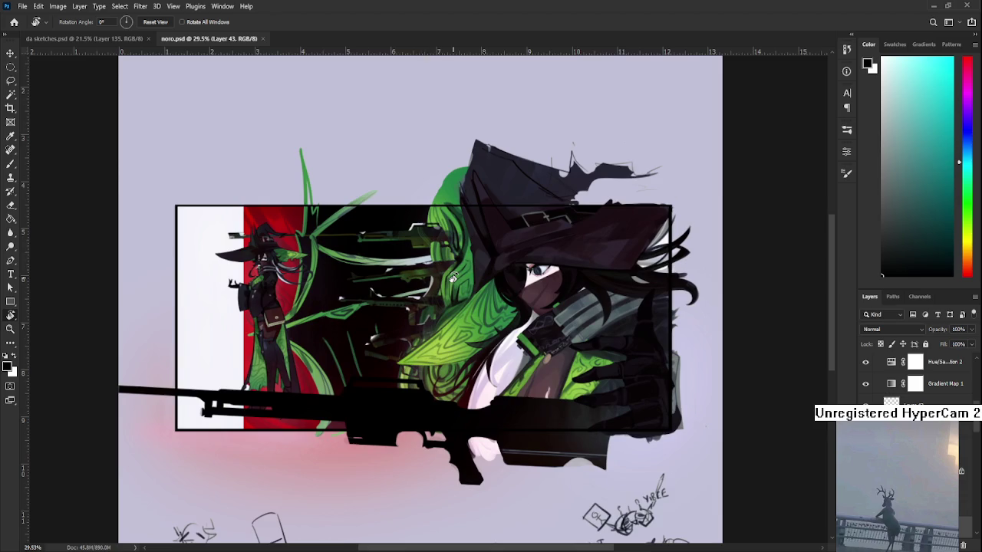
{"action": "scroll", "coordinate": [452, 276], "scroll_direction": "up", "scroll_amount": 2}
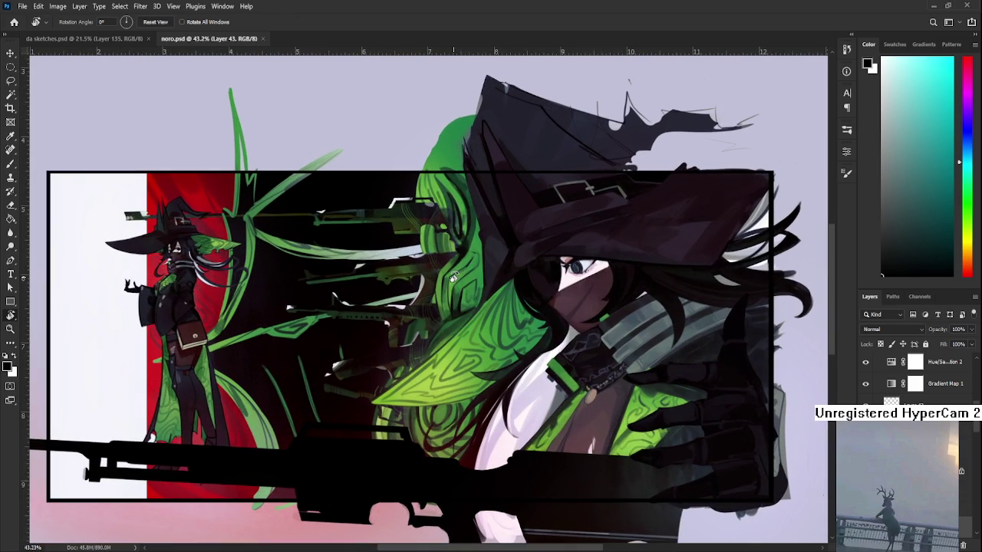
{"action": "scroll", "coordinate": [453, 278], "scroll_direction": "up", "scroll_amount": 1}
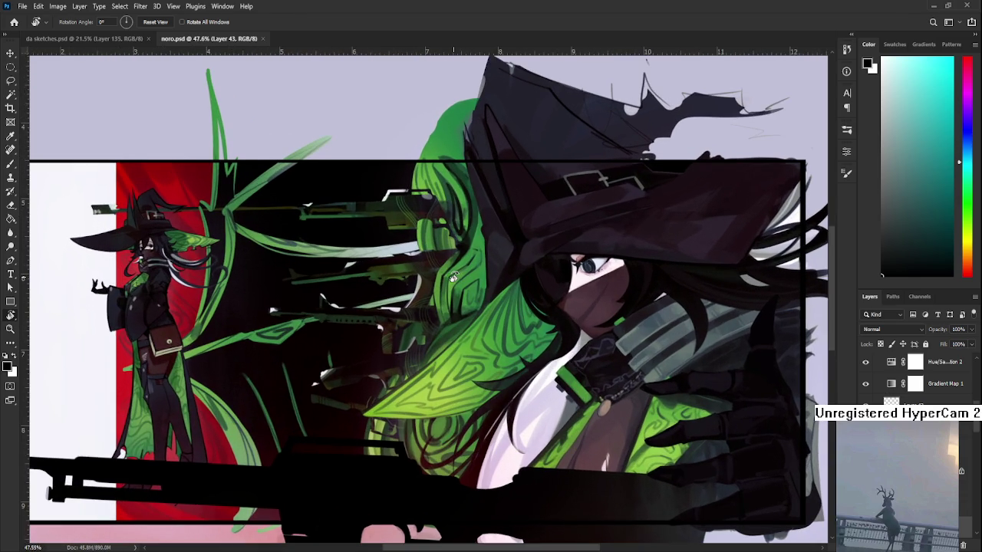
{"action": "scroll", "coordinate": [453, 278], "scroll_direction": "down", "scroll_amount": 1}
{"action": "scroll", "coordinate": [453, 278], "scroll_direction": "down", "scroll_amount": 1}
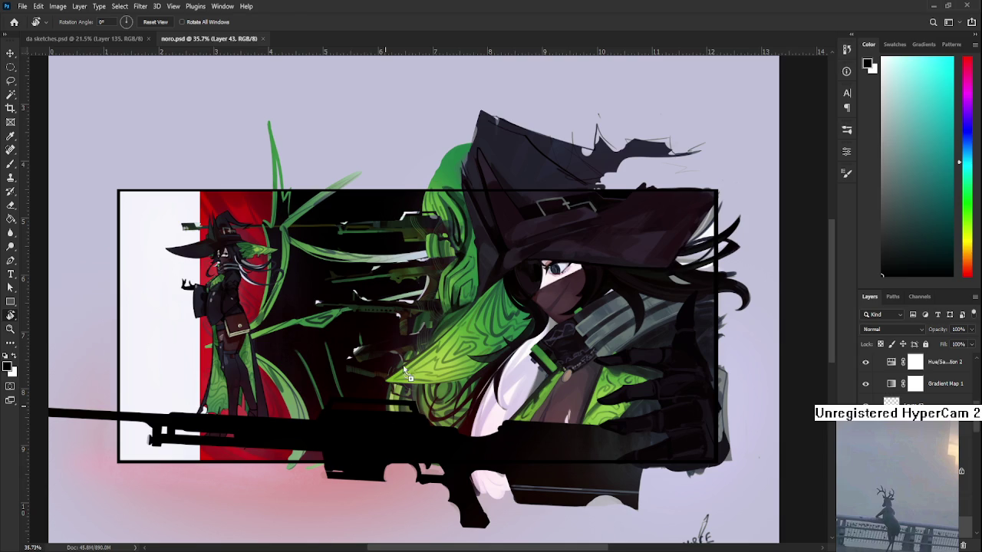
Paste the inked #arktober2025 day 26 AGENT sketch into noro.psd and fit the view.
{"action": "key", "text": "ctrl+v"}
{"action": "key", "text": "ctrl+0"}
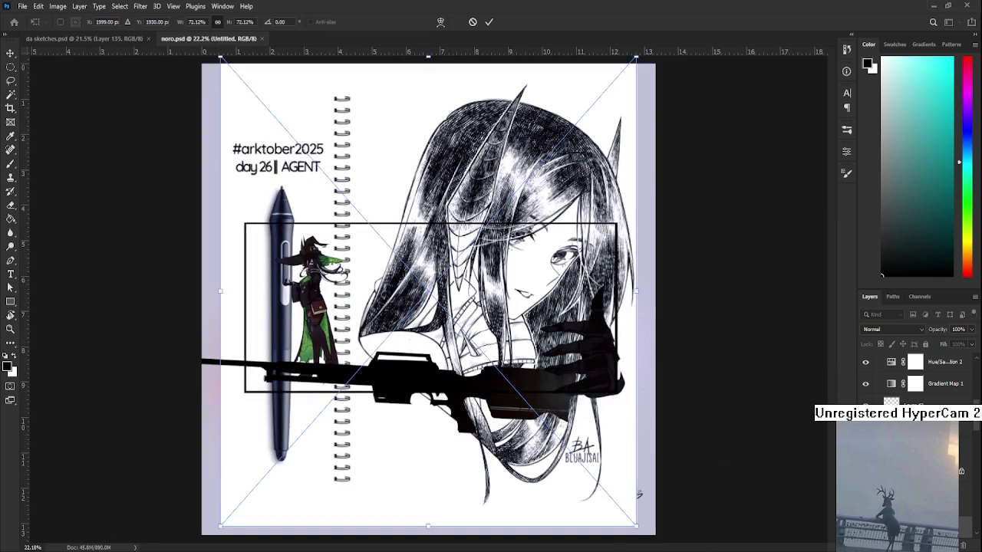
Commit the paste, then scale the sketch to about 44% and centre it on the canvas.
{"action": "key", "text": "Return"}
{"action": "left_click_drag", "start_coordinate": [931, 363], "coordinate": [923, 397]}
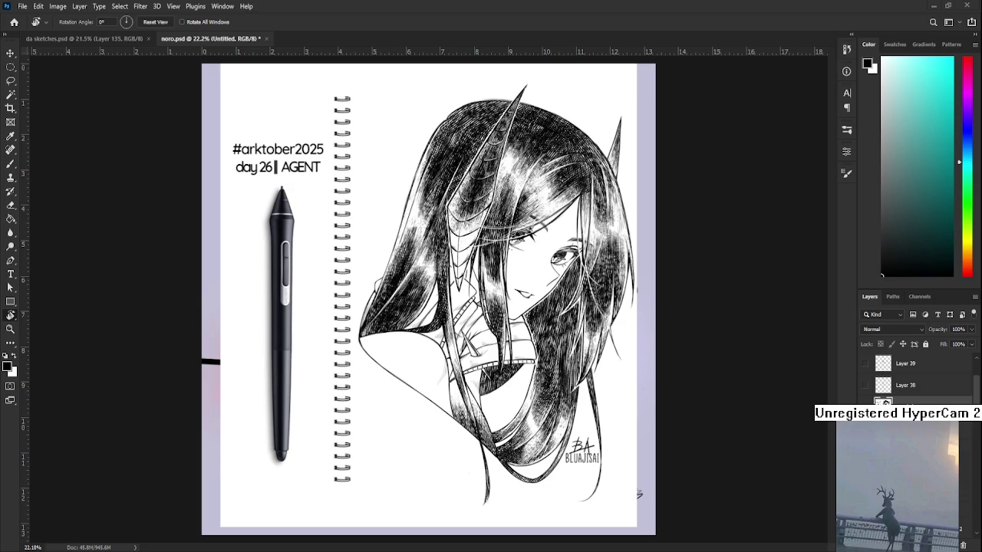
{"action": "key", "text": "ctrl+t"}
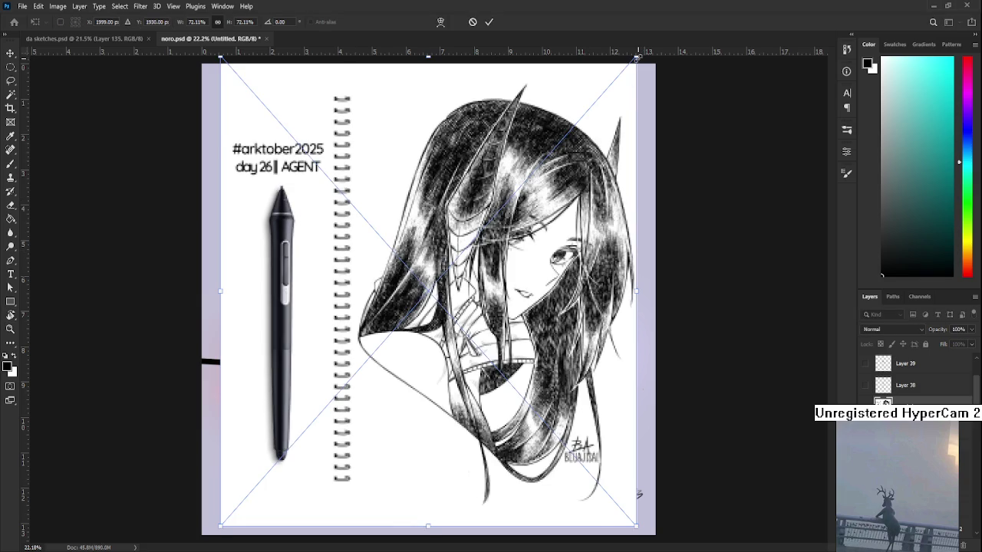
{"action": "left_click_drag", "start_coordinate": [637, 59], "coordinate": [574, 236]}
{"action": "left_click_drag", "start_coordinate": [489, 260], "coordinate": [486, 300]}
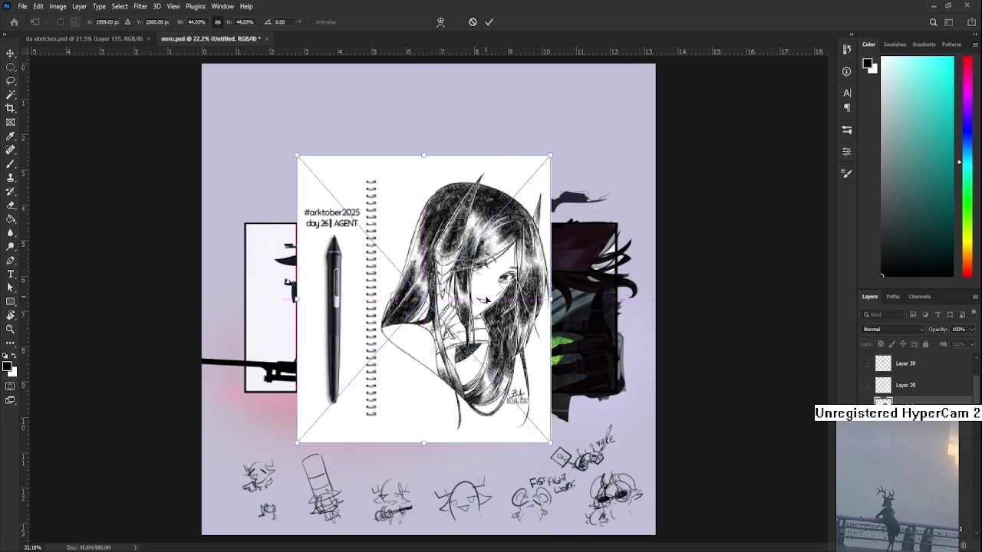
{"action": "key", "text": "Return"}
{"action": "key", "text": "r"}
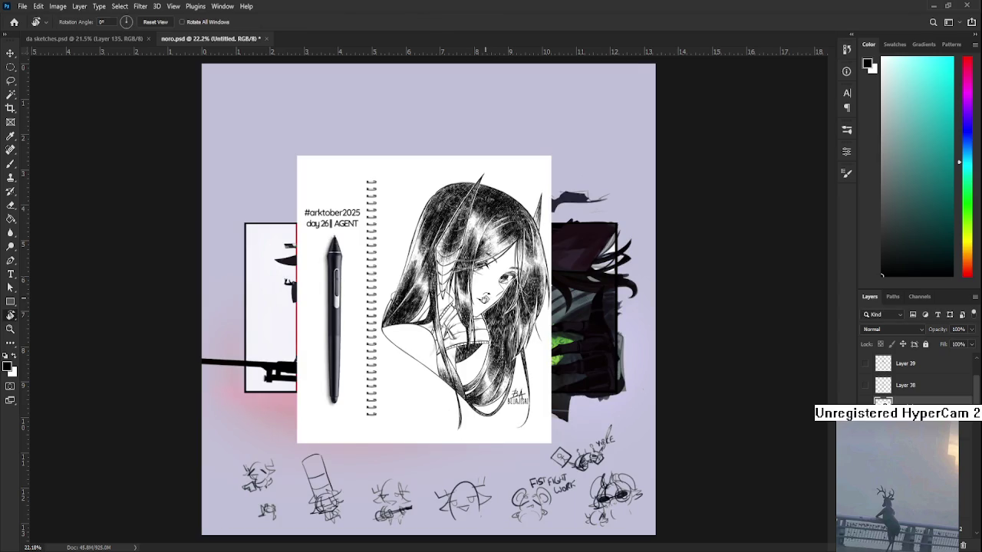
{"action": "scroll", "coordinate": [483, 295], "scroll_direction": "up", "scroll_amount": 2}
{"action": "scroll", "coordinate": [484, 294], "scroll_direction": "up", "scroll_amount": 2}
{"action": "scroll", "coordinate": [487, 292], "scroll_direction": "up", "scroll_amount": 1}
{"action": "scroll", "coordinate": [488, 294], "scroll_direction": "up", "scroll_amount": 1}
{"action": "scroll", "coordinate": [488, 295], "scroll_direction": "up", "scroll_amount": 1}
{"action": "scroll", "coordinate": [488, 303], "scroll_direction": "down", "scroll_amount": 1}
{"action": "scroll", "coordinate": [489, 315], "scroll_direction": "down", "scroll_amount": 1}
{"action": "scroll", "coordinate": [483, 306], "scroll_direction": "up", "scroll_amount": 1}
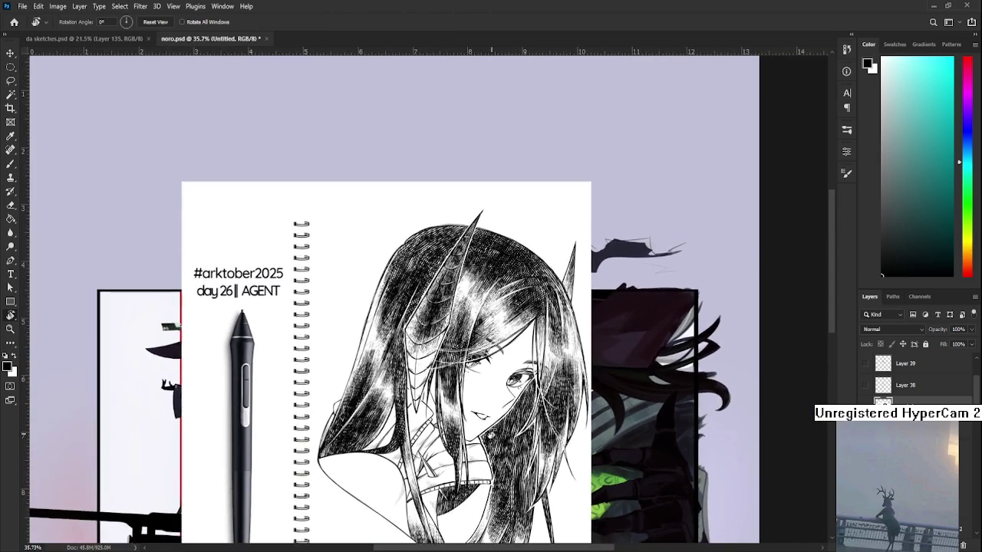
{"action": "scroll", "coordinate": [461, 299], "scroll_direction": "up", "scroll_amount": 1}
{"action": "scroll", "coordinate": [445, 295], "scroll_direction": "up", "scroll_amount": 1}
{"action": "scroll", "coordinate": [424, 287], "scroll_direction": "up", "scroll_amount": 1}
{"action": "scroll", "coordinate": [426, 295], "scroll_direction": "down", "scroll_amount": 3}
{"action": "scroll", "coordinate": [426, 295], "scroll_direction": "down", "scroll_amount": 2}
{"action": "scroll", "coordinate": [426, 295], "scroll_direction": "down", "scroll_amount": 2}
{"action": "scroll", "coordinate": [426, 296], "scroll_direction": "down", "scroll_amount": 1}
{"action": "mouse_move", "coordinate": [675, 330]}
{"action": "left_mouse_down"}
{"action": "mouse_move", "coordinate": [674, 401]}
{"action": "mouse_move", "coordinate": [528, 303]}
{"action": "left_mouse_up"}
{"action": "scroll", "coordinate": [514, 284], "scroll_direction": "down", "scroll_amount": 1}
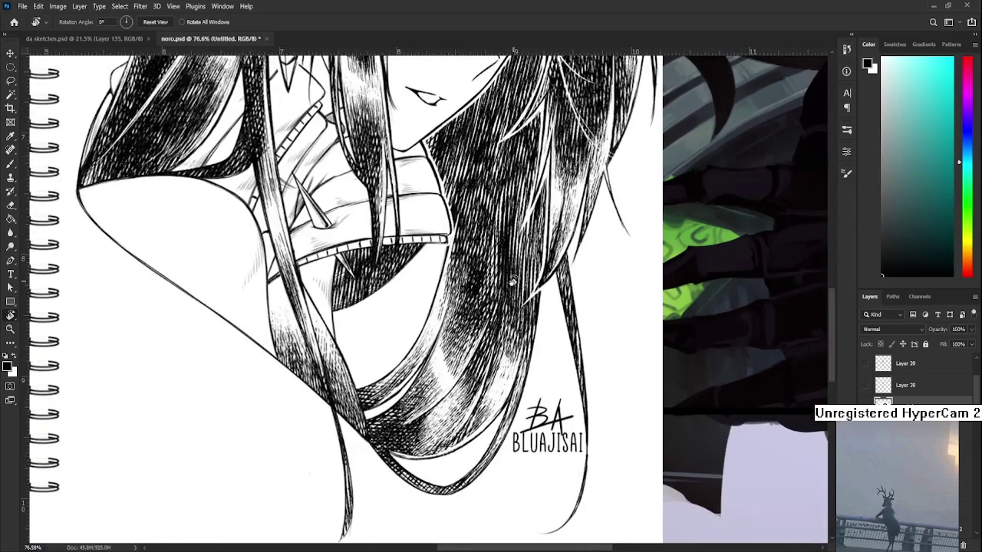
{"action": "scroll", "coordinate": [510, 280], "scroll_direction": "down", "scroll_amount": 2}
{"action": "scroll", "coordinate": [506, 276], "scroll_direction": "up", "scroll_amount": 1}
{"action": "scroll", "coordinate": [510, 280], "scroll_direction": "up", "scroll_amount": 1}
{"action": "scroll", "coordinate": [539, 358], "scroll_direction": "down", "scroll_amount": 1}
{"action": "scroll", "coordinate": [517, 312], "scroll_direction": "up", "scroll_amount": 1}
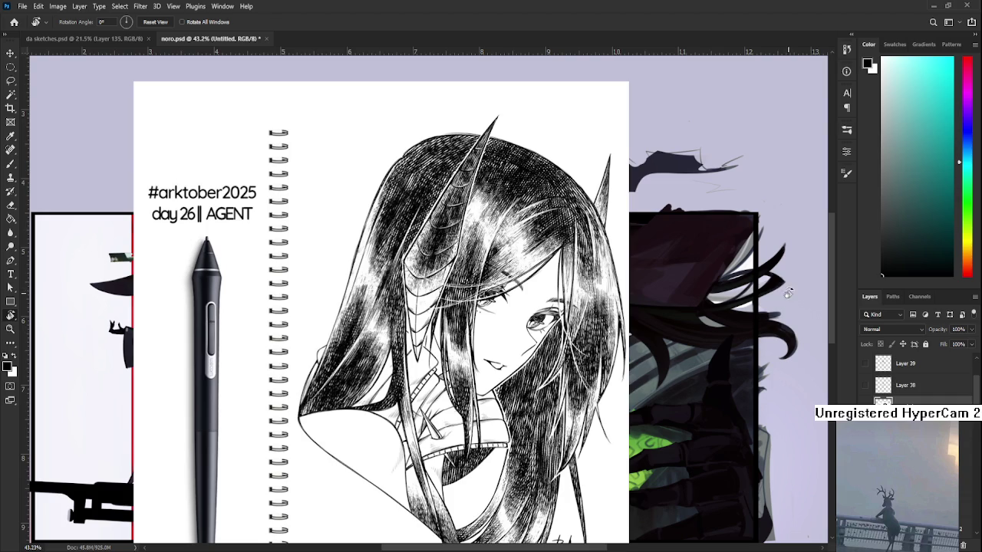
Review the horned girl's face and signature, then paste the copied boy sketch.
{"action": "scroll", "coordinate": [550, 398], "scroll_direction": "down", "scroll_amount": 2}
{"action": "scroll", "coordinate": [537, 383], "scroll_direction": "down", "scroll_amount": 1}
{"action": "scroll", "coordinate": [534, 381], "scroll_direction": "up", "scroll_amount": 1}
{"action": "scroll", "coordinate": [453, 265], "scroll_direction": "up", "scroll_amount": 2}
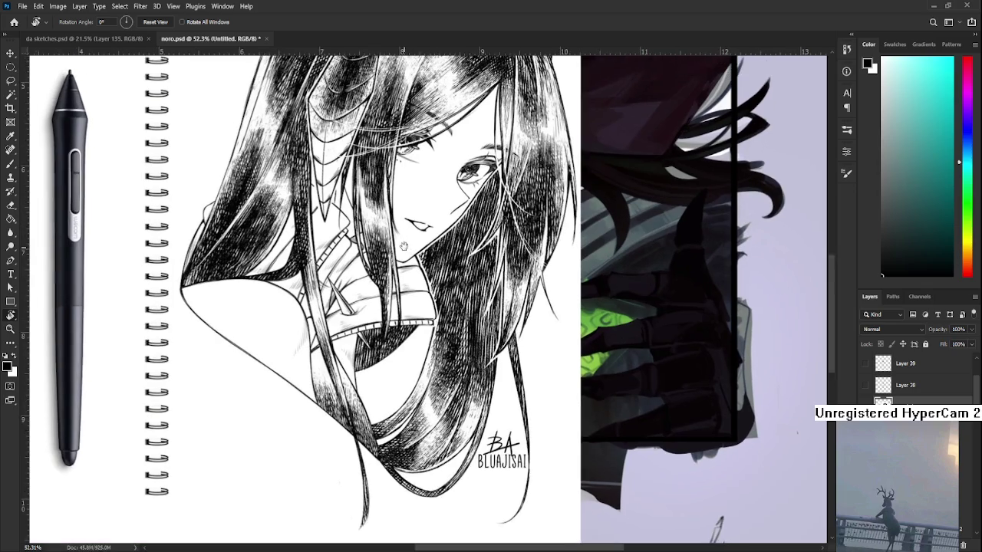
{"action": "mouse_move", "coordinate": [405, 220]}
{"action": "left_mouse_down"}
{"action": "mouse_move", "coordinate": [405, 261]}
{"action": "mouse_move", "coordinate": [498, 406]}
{"action": "mouse_move", "coordinate": [500, 447]}
{"action": "left_mouse_up"}
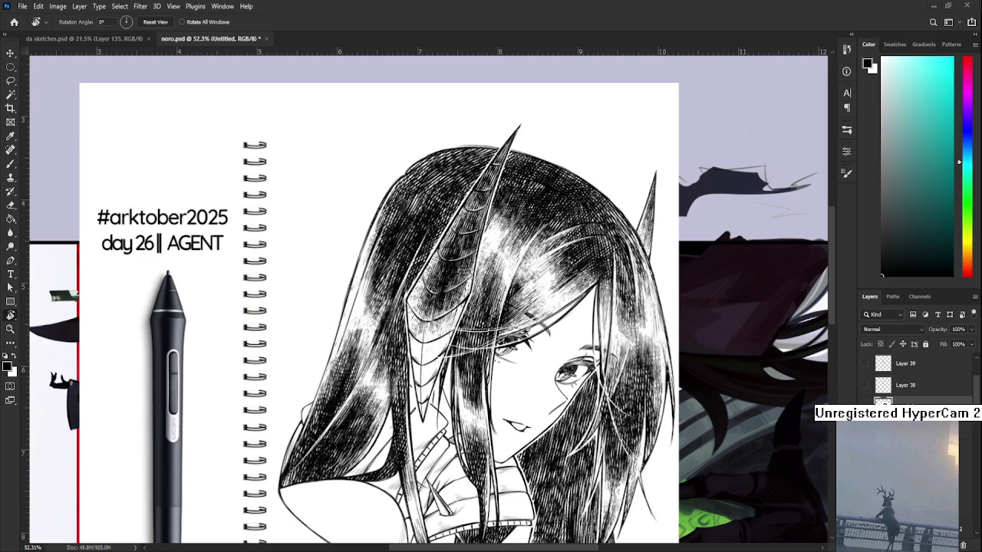
{"action": "key", "text": "ctrl+v"}
Shrink the pasted boy sketch to about 73%, move it down-left, and commit.
{"action": "scroll", "coordinate": [586, 401], "scroll_direction": "down", "scroll_amount": 3}
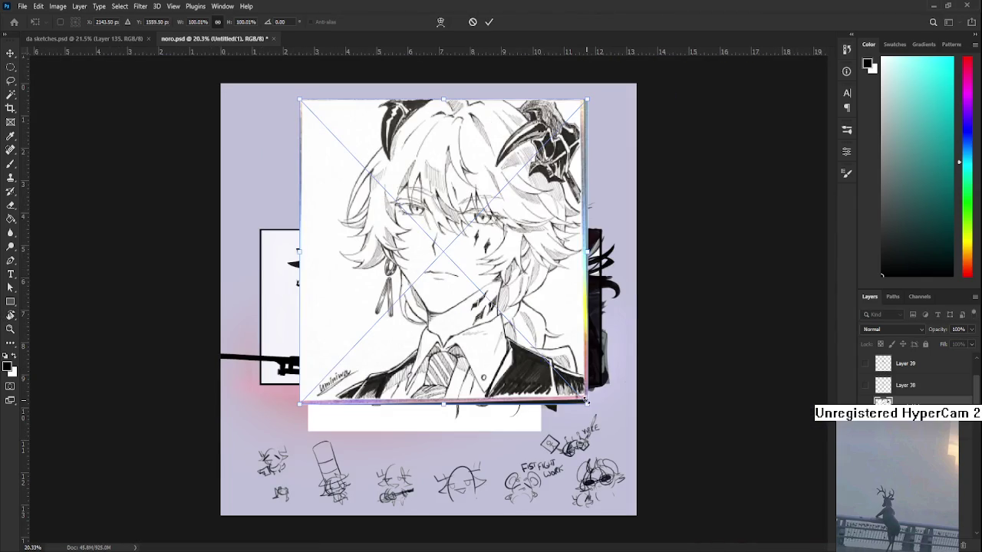
{"action": "left_click_drag", "start_coordinate": [586, 401], "coordinate": [508, 316]}
{"action": "left_click_drag", "start_coordinate": [431, 276], "coordinate": [407, 365]}
{"action": "key", "text": "Return"}
{"action": "key", "text": "ctrl+0"}
Zoom and pan to inspect the boy's face on the canvas.
{"action": "scroll", "coordinate": [381, 276], "scroll_direction": "up", "scroll_amount": 5}
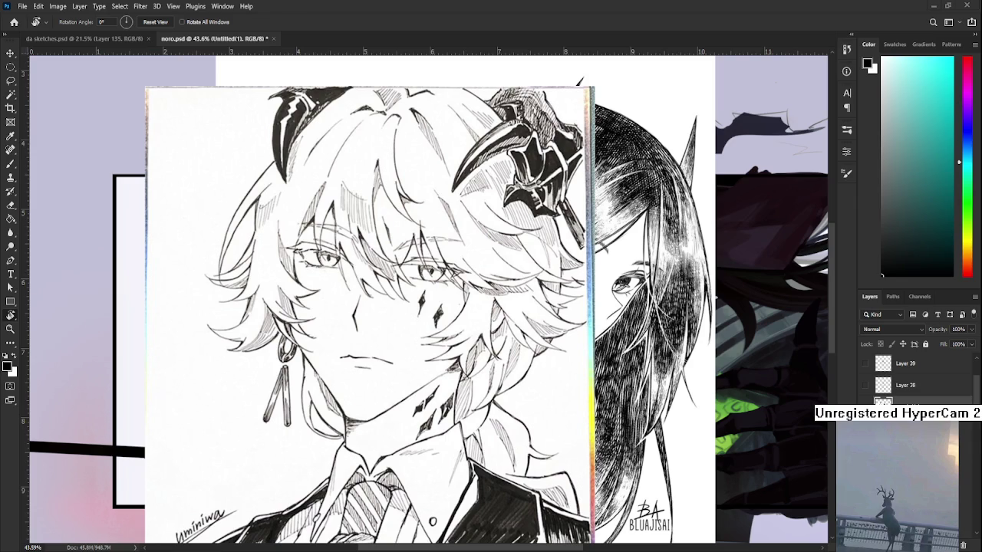
{"action": "scroll", "coordinate": [348, 277], "scroll_direction": "down", "scroll_amount": 1}
{"action": "scroll", "coordinate": [347, 276], "scroll_direction": "down", "scroll_amount": 1}
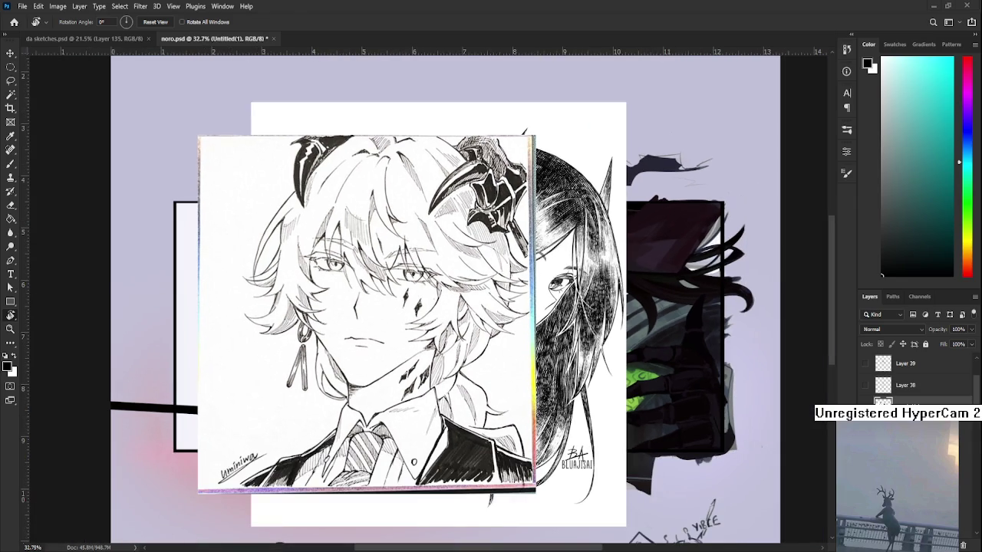
{"action": "scroll", "coordinate": [312, 347], "scroll_direction": "up", "scroll_amount": 3}
{"action": "mouse_move", "coordinate": [383, 337]}
{"action": "left_mouse_down"}
{"action": "mouse_move", "coordinate": [382, 240]}
{"action": "mouse_move", "coordinate": [378, 301]}
{"action": "left_mouse_up"}
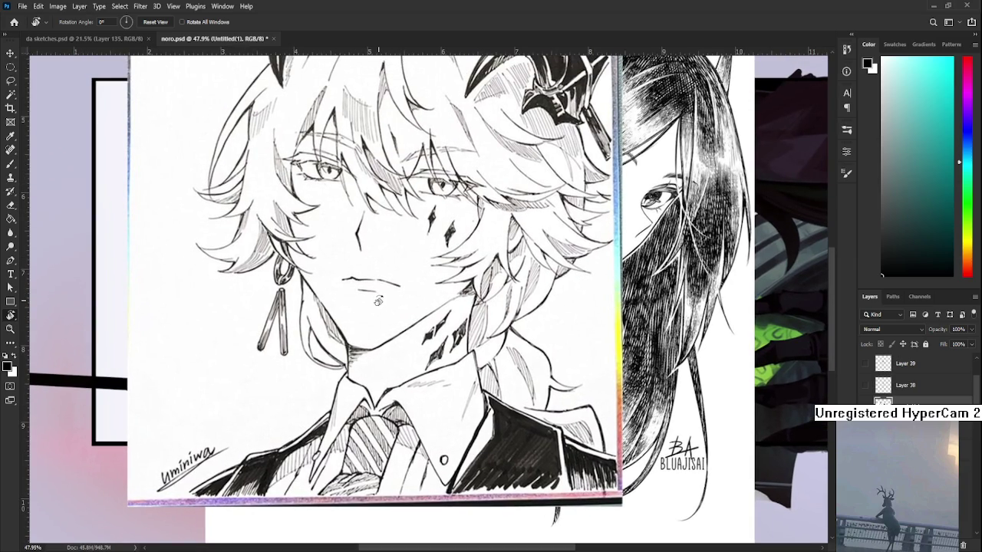
{"action": "scroll", "coordinate": [380, 251], "scroll_direction": "down", "scroll_amount": 2}
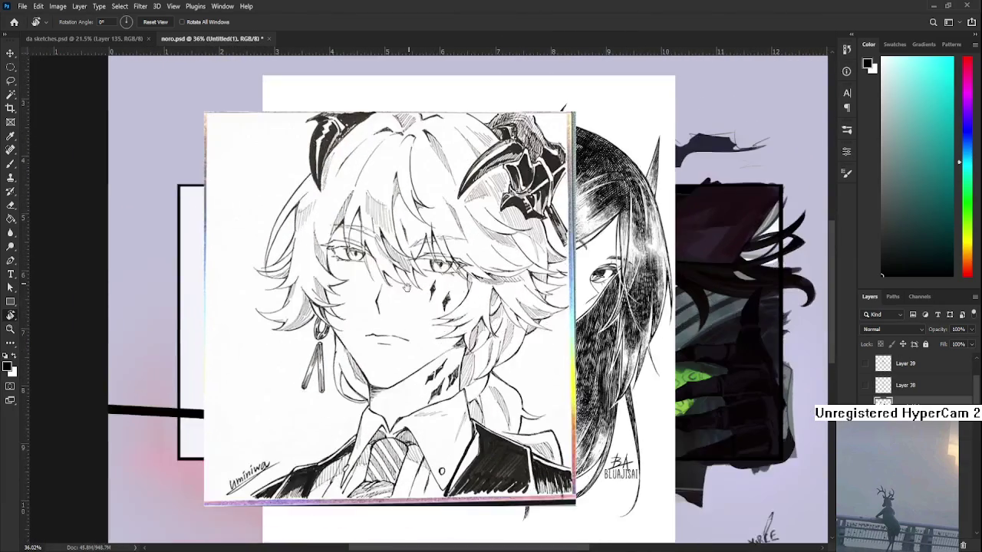
{"action": "left_click_drag", "start_coordinate": [380, 250], "coordinate": [406, 292]}
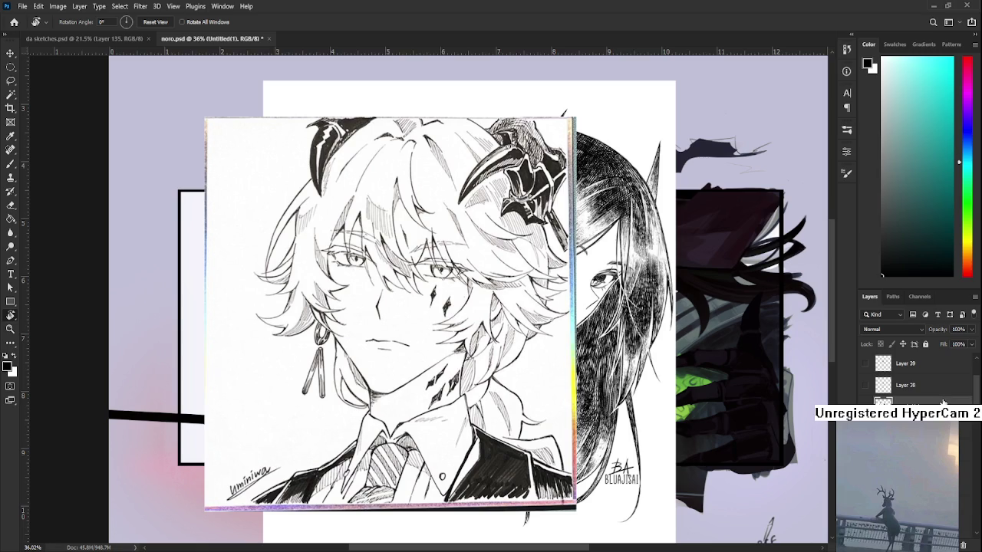
{"action": "key", "text": "ctrl+t"}
Resize the boy sketch to about 61% and place it left of the horned girl.
{"action": "mouse_move", "coordinate": [575, 117]}
{"action": "left_mouse_down"}
{"action": "mouse_move", "coordinate": [495, 203]}
{"action": "mouse_move", "coordinate": [493, 187]}
{"action": "left_mouse_up"}
{"action": "left_click_drag", "start_coordinate": [454, 266], "coordinate": [348, 198]}
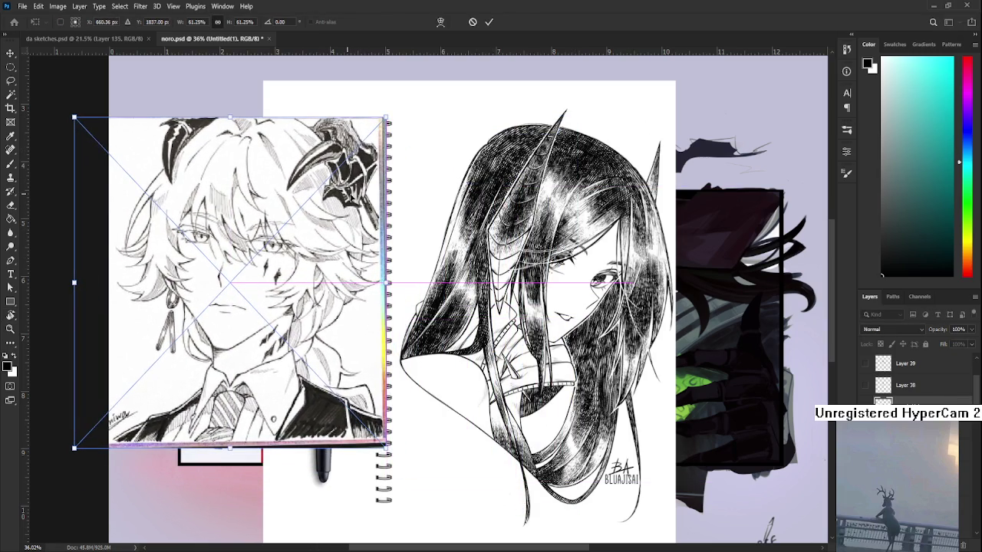
{"action": "key", "text": "Return"}
{"action": "key", "text": "r"}
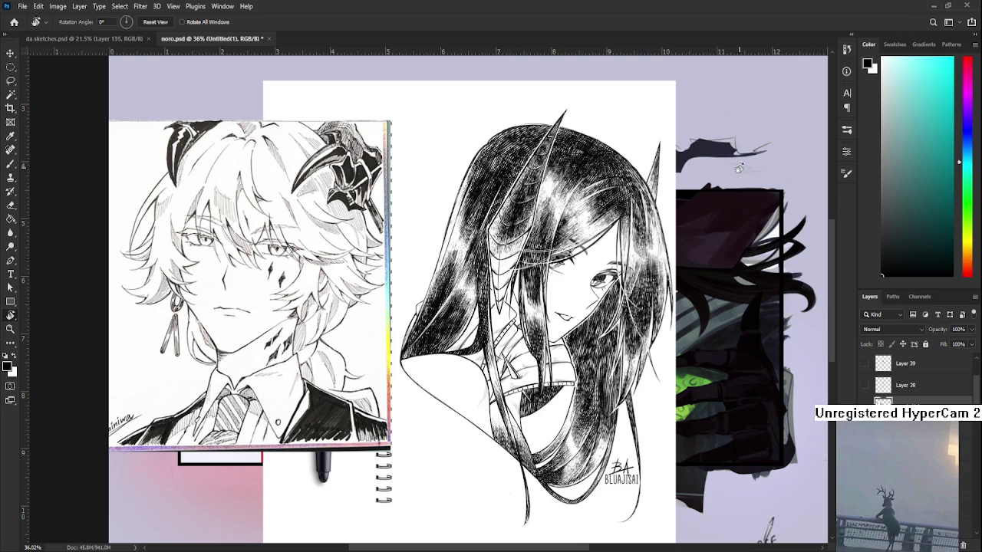
{"action": "scroll", "coordinate": [667, 193], "scroll_direction": "up", "scroll_amount": 1}
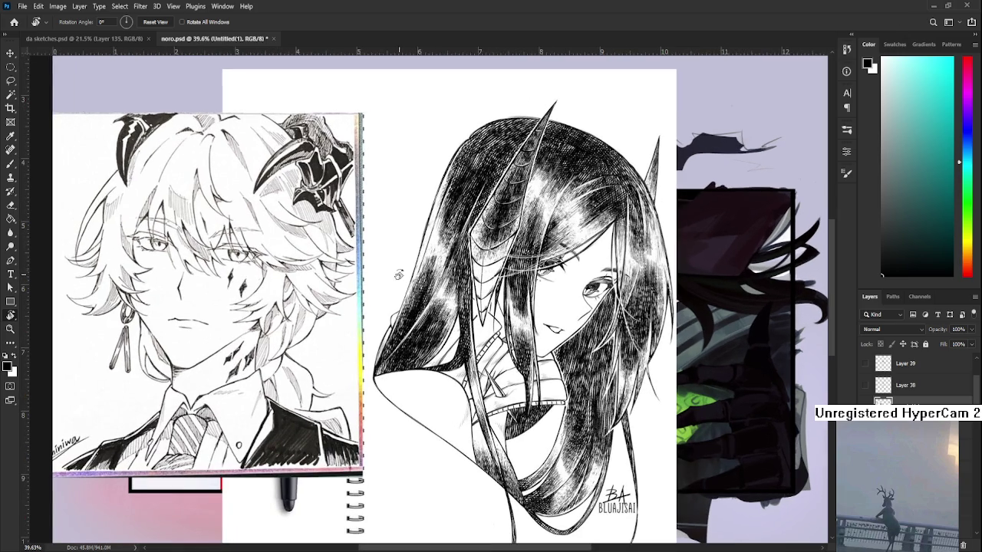
{"action": "left_click_drag", "start_coordinate": [378, 293], "coordinate": [443, 285]}
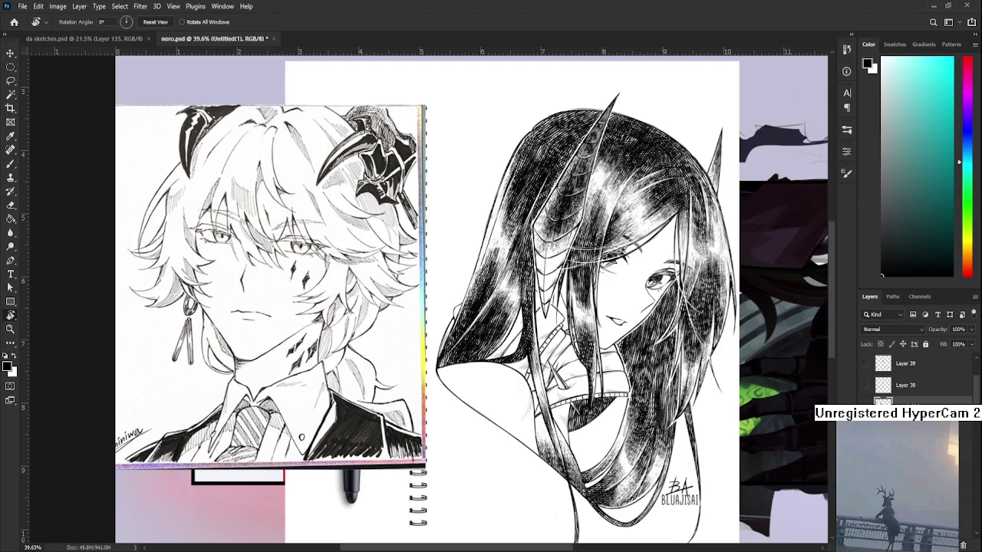
Make Border copy the active layer and zoom in on the witch illustration.
{"action": "left_click", "coordinate": [865, 460]}
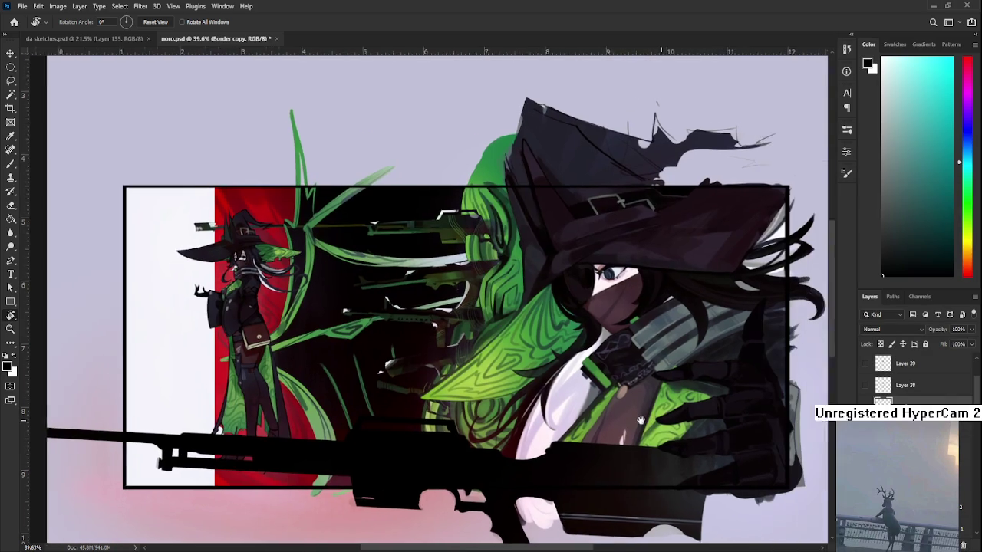
{"action": "scroll", "coordinate": [593, 420], "scroll_direction": "up", "scroll_amount": 1}
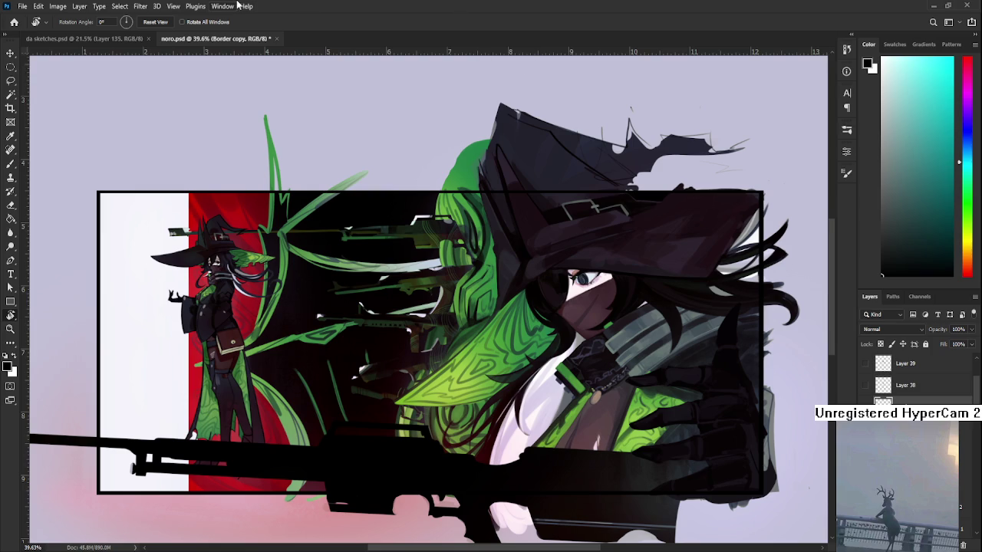
{"action": "left_click", "coordinate": [526, 365]}
{"action": "left_click", "coordinate": [519, 391]}
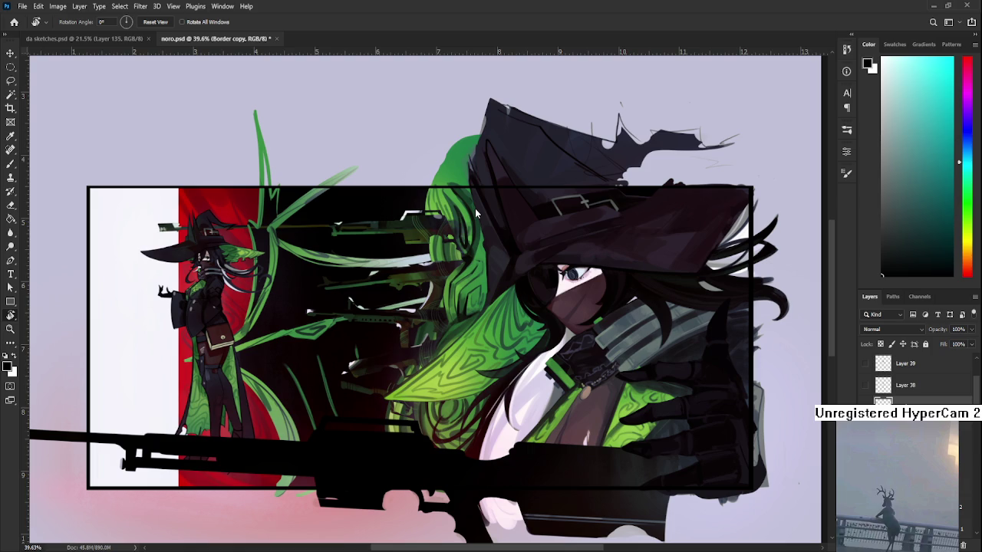
Zoom in and out over the witch artwork, then switch to the da sketches document.
{"action": "scroll", "coordinate": [463, 291], "scroll_direction": "up", "scroll_amount": 4}
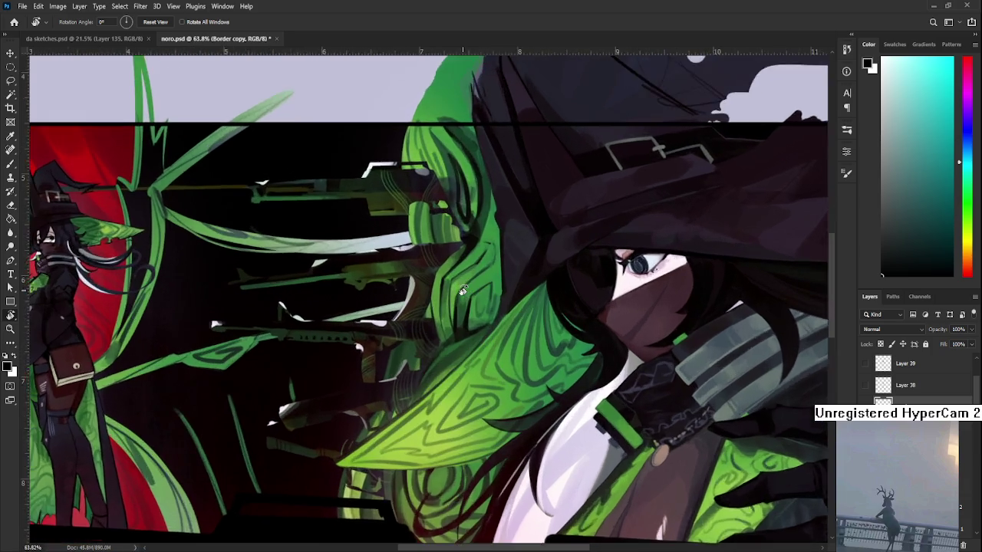
{"action": "scroll", "coordinate": [463, 291], "scroll_direction": "up", "scroll_amount": 2}
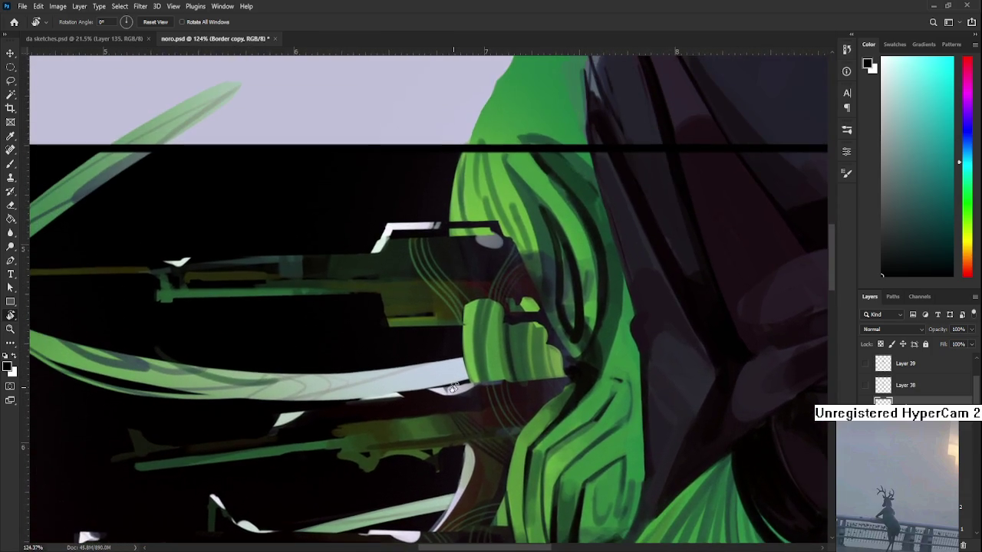
{"action": "scroll", "coordinate": [452, 388], "scroll_direction": "down", "scroll_amount": 3}
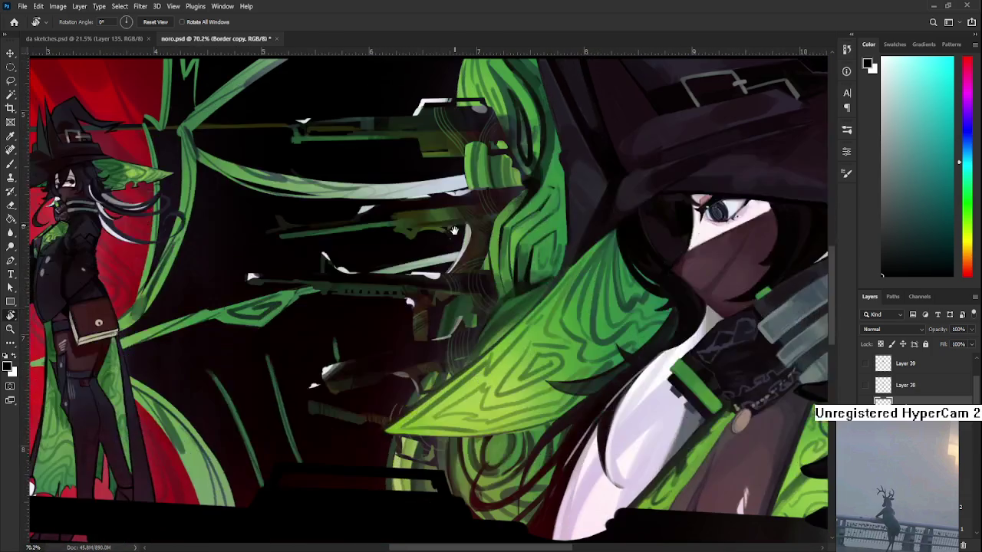
{"action": "scroll", "coordinate": [454, 231], "scroll_direction": "down", "scroll_amount": 2}
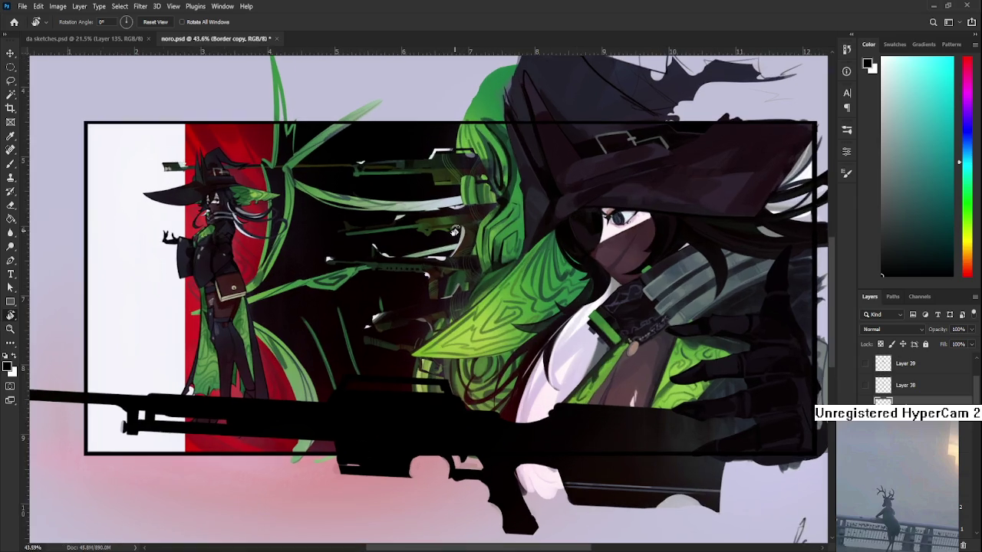
{"action": "scroll", "coordinate": [454, 232], "scroll_direction": "down", "scroll_amount": 1}
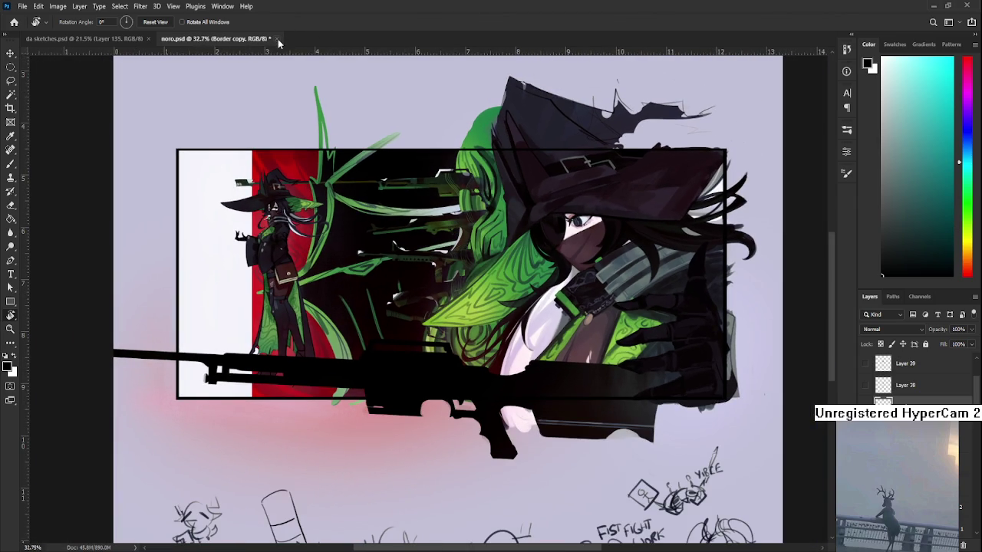
{"action": "scroll", "coordinate": [399, 181], "scroll_direction": "up", "scroll_amount": 2}
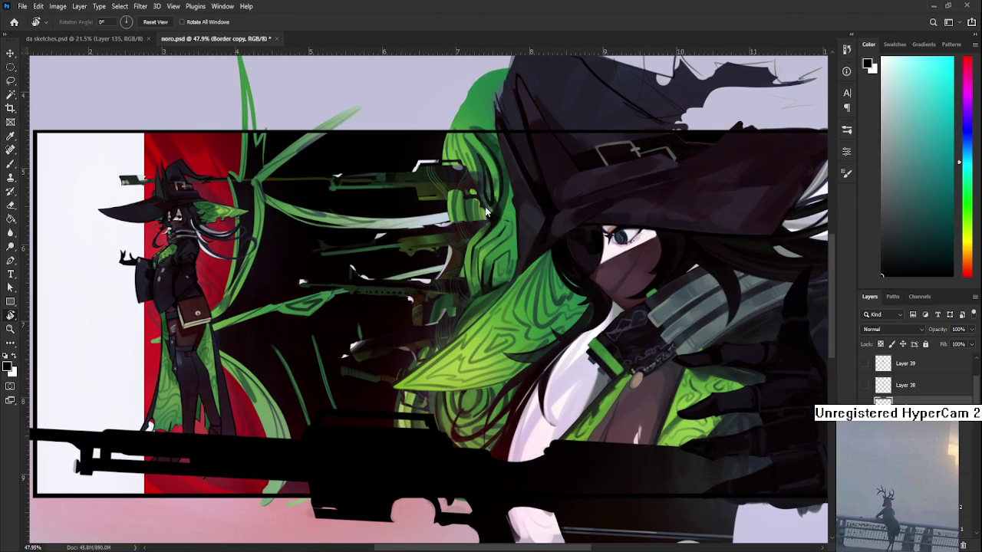
{"action": "key", "text": "ctrl+Tab"}
{"action": "scroll", "coordinate": [549, 199], "scroll_direction": "up", "scroll_amount": 2}
{"action": "scroll", "coordinate": [549, 199], "scroll_direction": "up", "scroll_amount": 3}
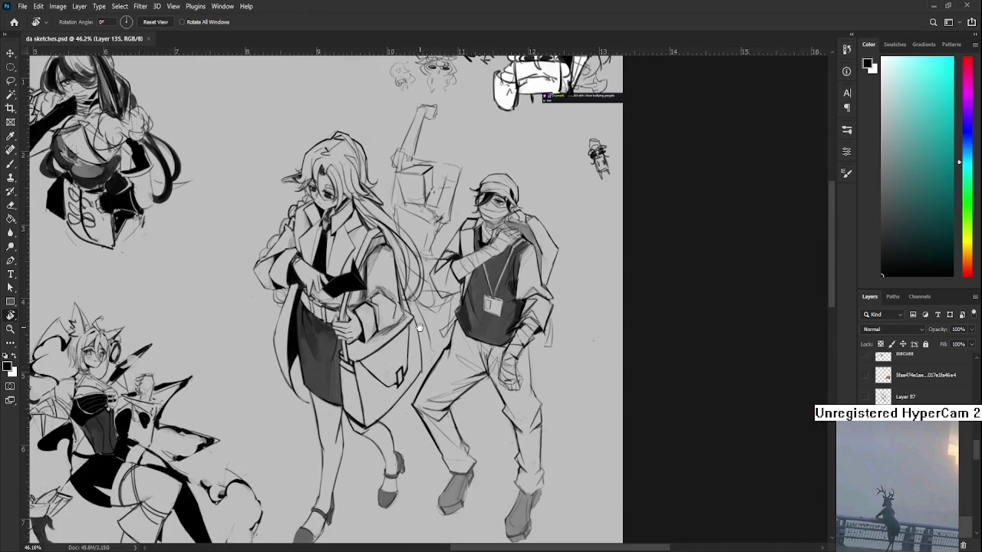
{"action": "left_click_drag", "start_coordinate": [418, 320], "coordinate": [424, 276]}
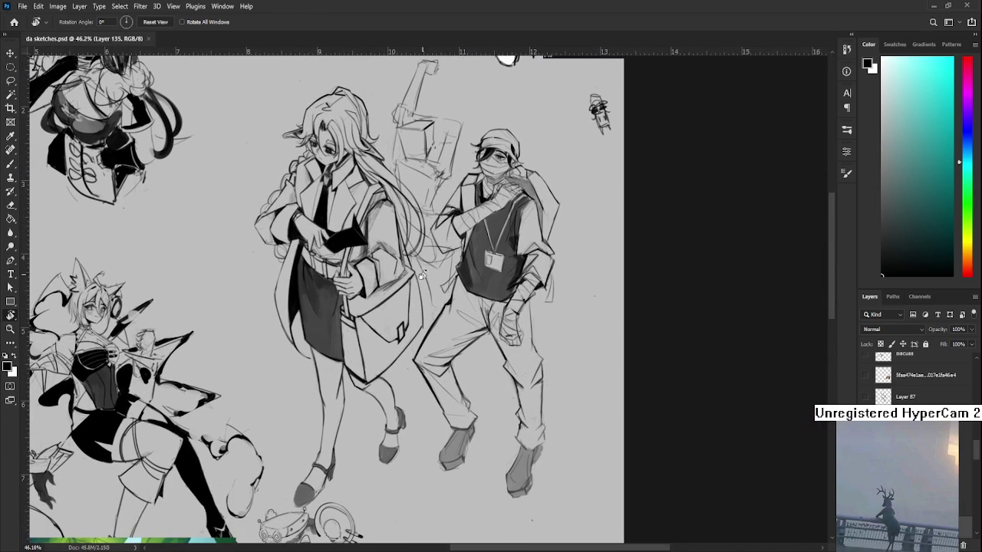
{"action": "left_click_drag", "start_coordinate": [422, 207], "coordinate": [424, 279]}
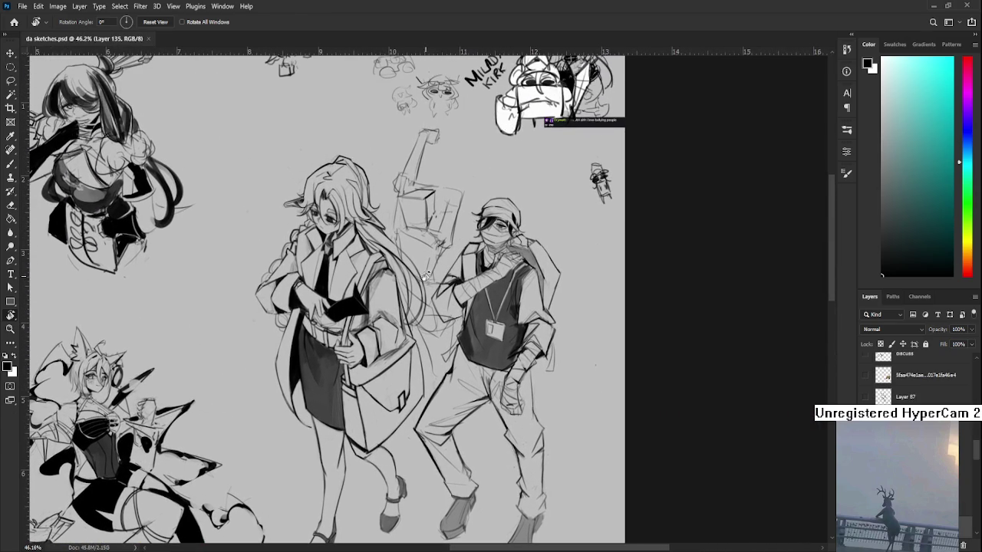
{"action": "scroll", "coordinate": [424, 277], "scroll_direction": "down", "scroll_amount": 1}
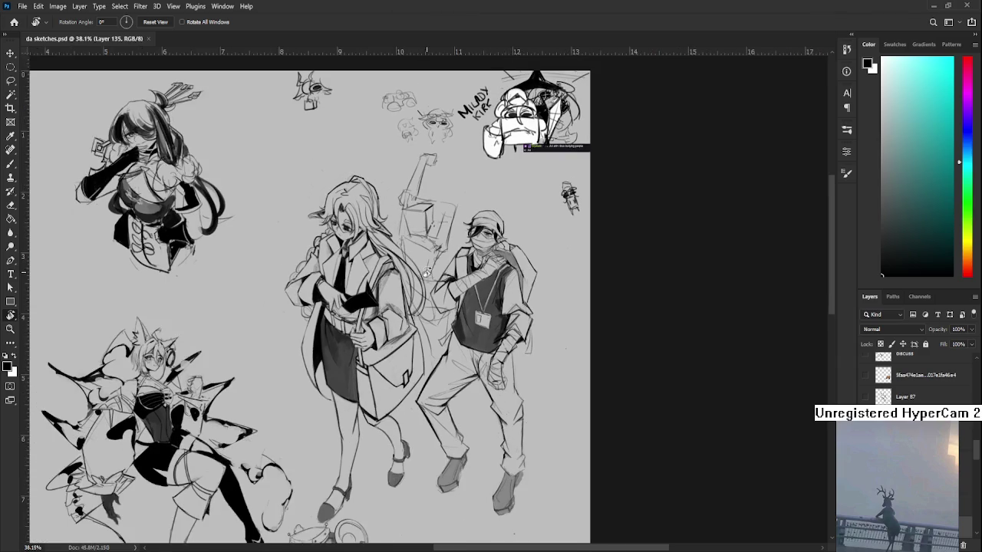
{"action": "scroll", "coordinate": [425, 274], "scroll_direction": "up", "scroll_amount": 1}
{"action": "left_click_drag", "start_coordinate": [413, 363], "coordinate": [421, 356]}
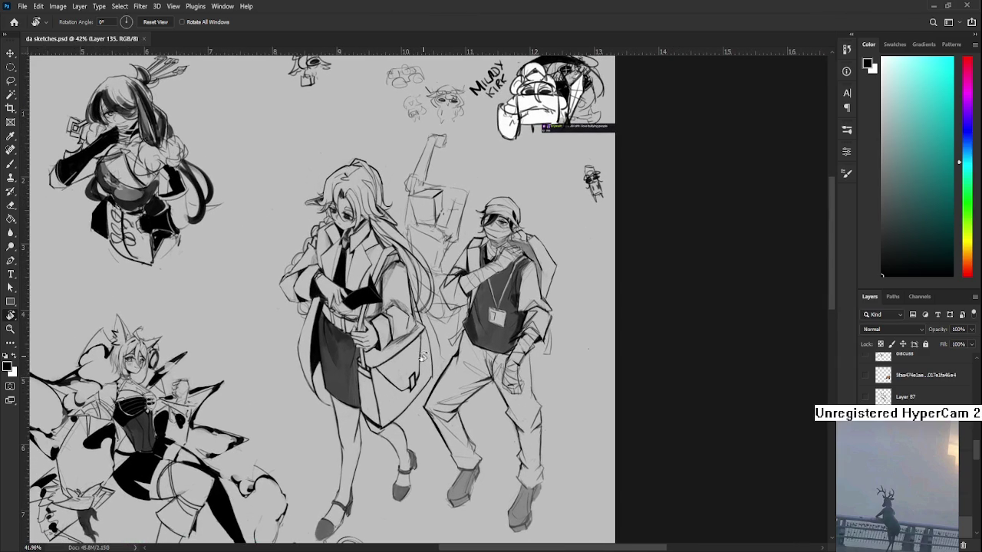
{"action": "scroll", "coordinate": [422, 357], "scroll_direction": "down", "scroll_amount": 1}
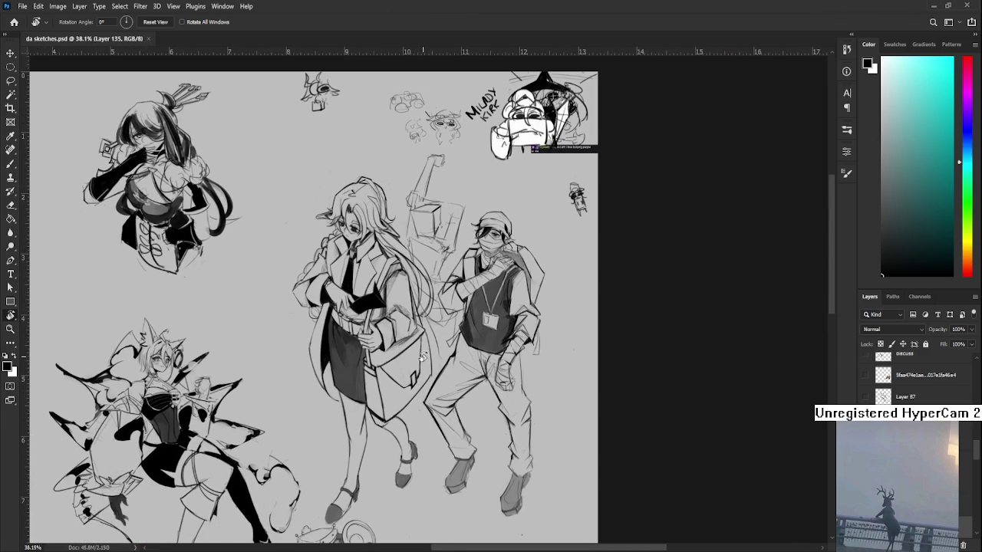
{"action": "scroll", "coordinate": [445, 183], "scroll_direction": "up", "scroll_amount": 2}
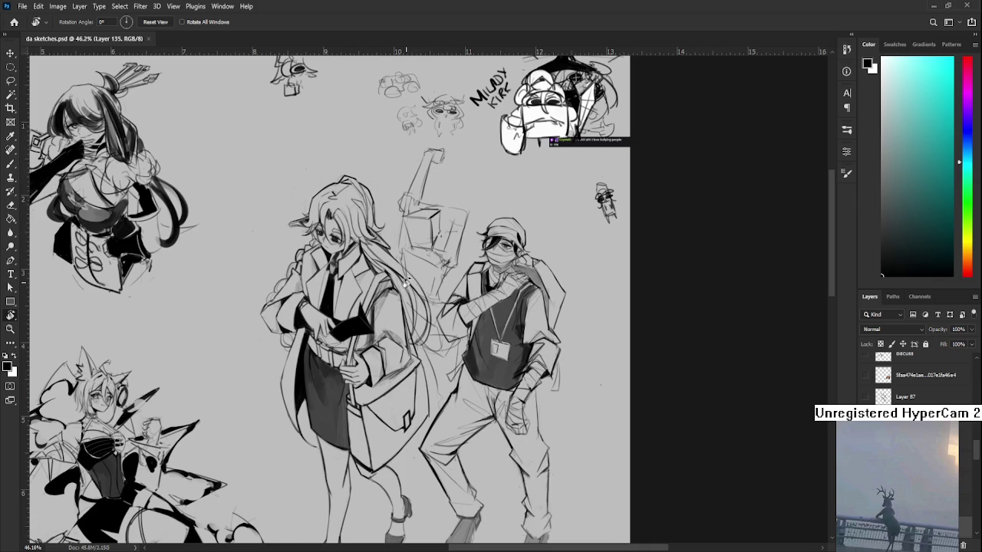
{"action": "scroll", "coordinate": [406, 284], "scroll_direction": "down", "scroll_amount": 2}
{"action": "scroll", "coordinate": [418, 371], "scroll_direction": "down", "scroll_amount": 1}
{"action": "left_click_drag", "start_coordinate": [420, 375], "coordinate": [420, 363]}
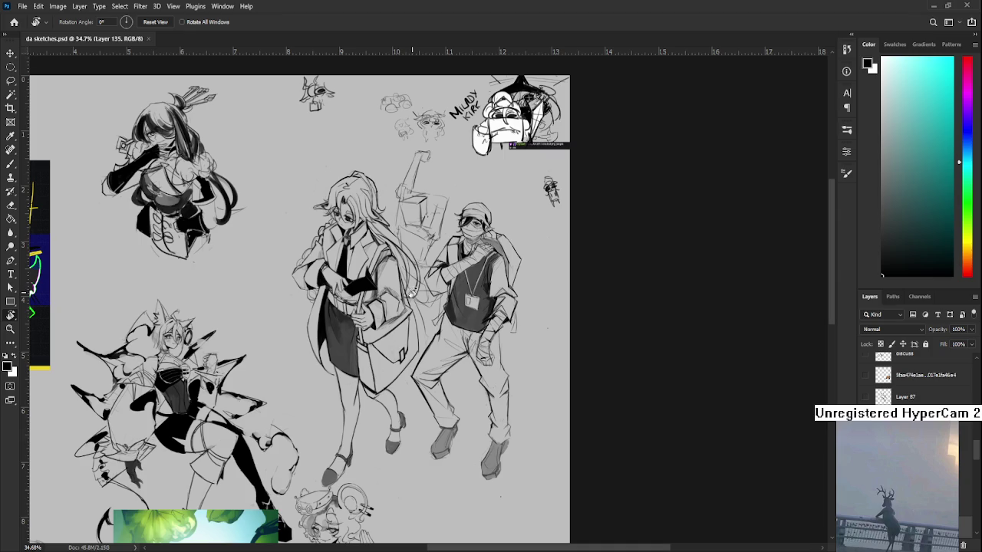
{"action": "scroll", "coordinate": [414, 293], "scroll_direction": "up", "scroll_amount": 1}
{"action": "scroll", "coordinate": [416, 296], "scroll_direction": "up", "scroll_amount": 1}
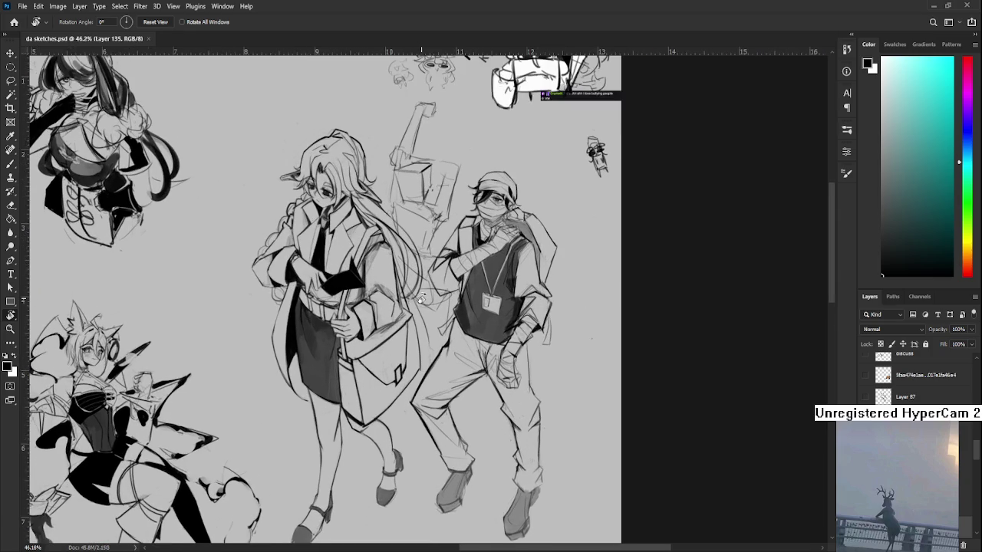
{"action": "scroll", "coordinate": [420, 299], "scroll_direction": "up", "scroll_amount": 1}
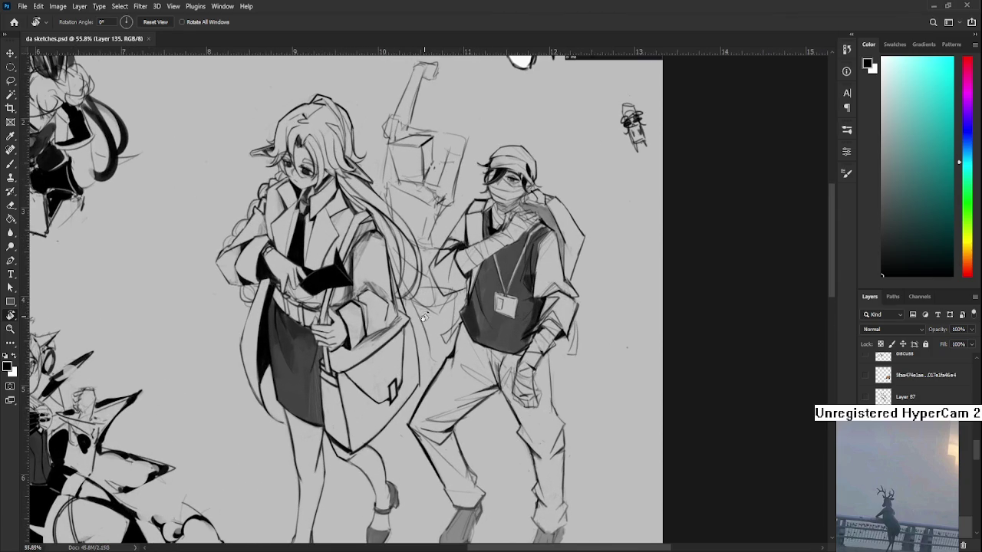
{"action": "scroll", "coordinate": [426, 311], "scroll_direction": "down", "scroll_amount": 2}
{"action": "scroll", "coordinate": [424, 311], "scroll_direction": "down", "scroll_amount": 1}
{"action": "scroll", "coordinate": [422, 313], "scroll_direction": "down", "scroll_amount": 1}
{"action": "scroll", "coordinate": [423, 310], "scroll_direction": "down", "scroll_amount": 1}
{"action": "scroll", "coordinate": [425, 311], "scroll_direction": "up", "scroll_amount": 1}
{"action": "scroll", "coordinate": [428, 309], "scroll_direction": "up", "scroll_amount": 1}
{"action": "scroll", "coordinate": [429, 308], "scroll_direction": "up", "scroll_amount": 1}
{"action": "scroll", "coordinate": [428, 309], "scroll_direction": "down", "scroll_amount": 3}
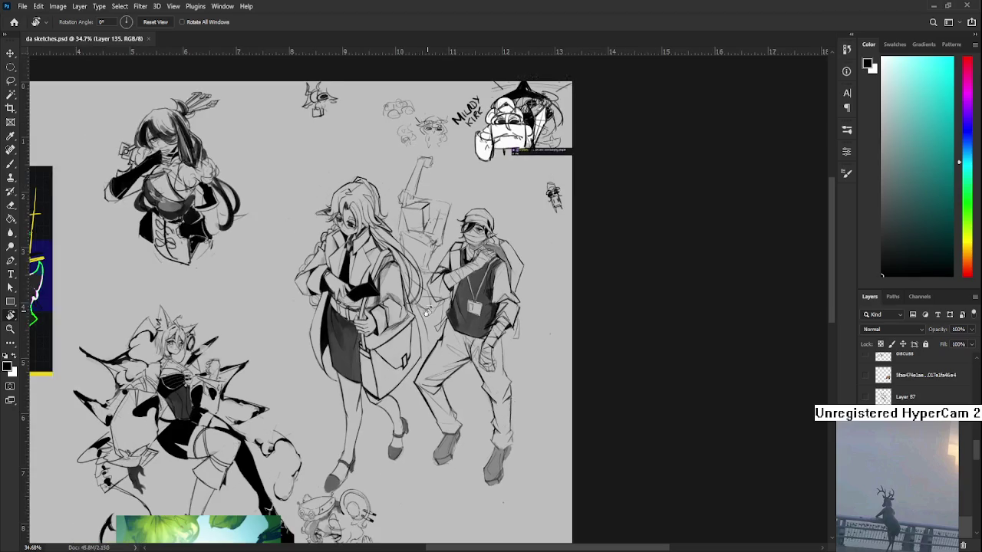
{"action": "scroll", "coordinate": [428, 310], "scroll_direction": "down", "scroll_amount": 2}
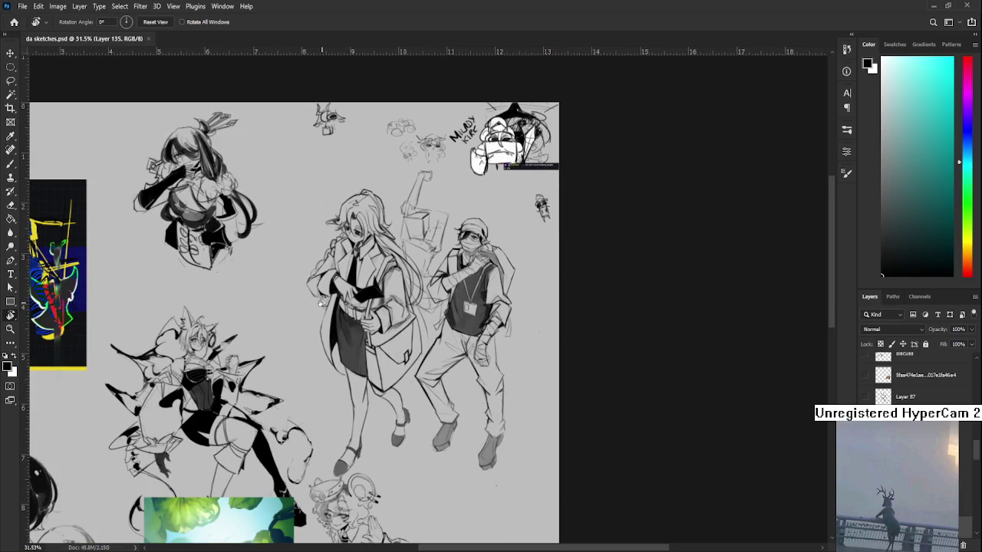
{"action": "scroll", "coordinate": [432, 356], "scroll_direction": "up", "scroll_amount": 1}
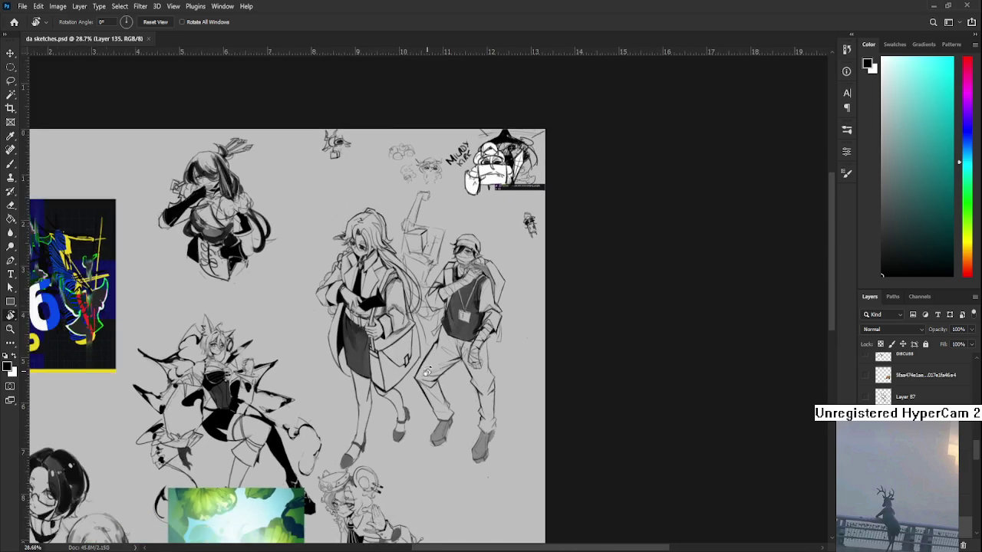
{"action": "left_click_drag", "start_coordinate": [425, 373], "coordinate": [425, 371]}
{"action": "scroll", "coordinate": [428, 368], "scroll_direction": "down", "scroll_amount": 1}
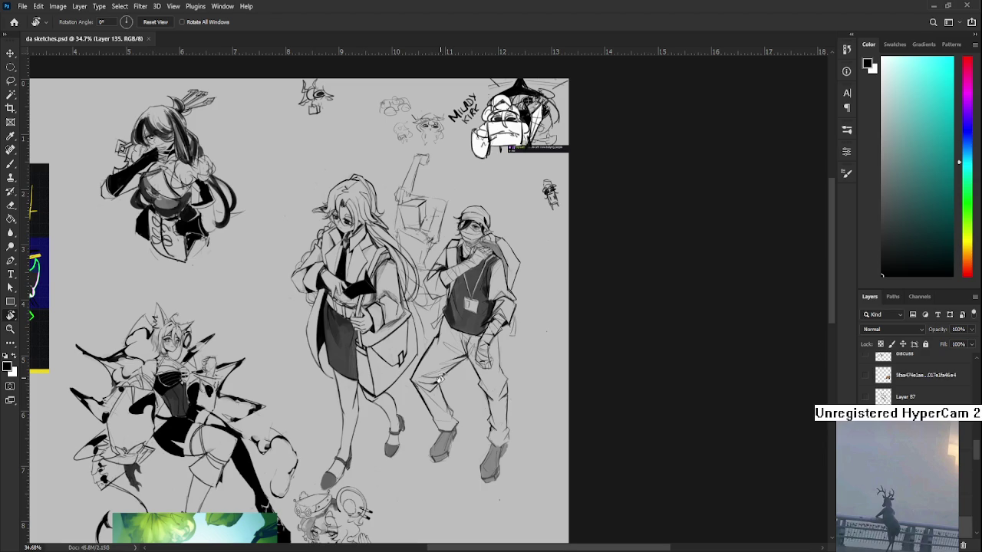
{"action": "scroll", "coordinate": [443, 377], "scroll_direction": "down", "scroll_amount": 4}
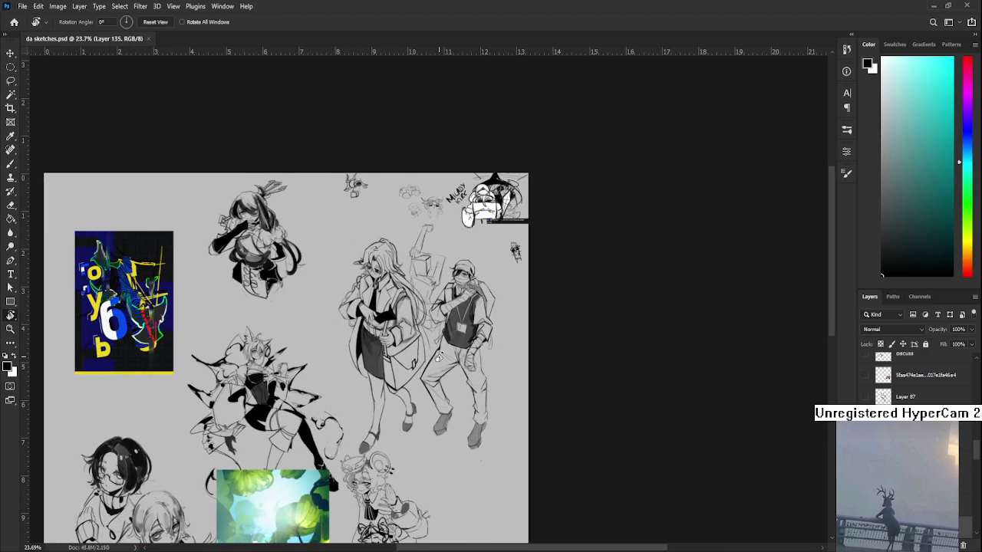
{"action": "scroll", "coordinate": [438, 357], "scroll_direction": "up", "scroll_amount": 2}
{"action": "scroll", "coordinate": [439, 357], "scroll_direction": "up", "scroll_amount": 1}
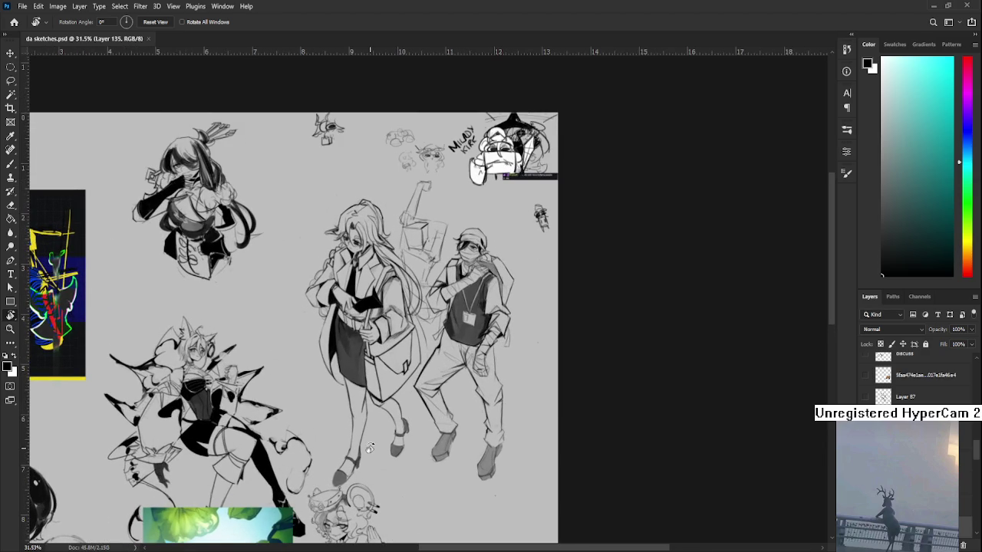
{"action": "left_click_drag", "start_coordinate": [362, 452], "coordinate": [434, 315]}
{"action": "left_click_drag", "start_coordinate": [423, 353], "coordinate": [420, 359]}
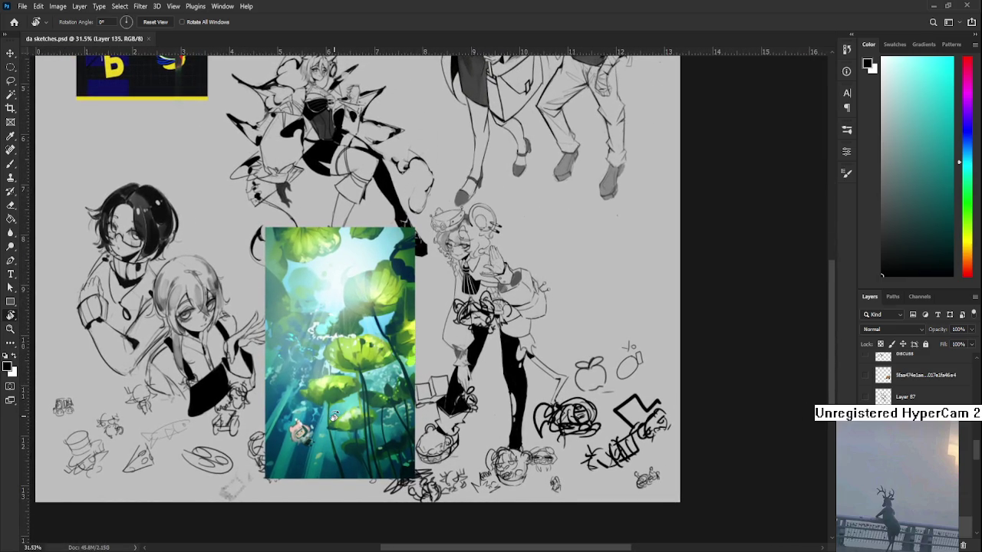
{"action": "scroll", "coordinate": [368, 314], "scroll_direction": "up", "scroll_amount": 4}
{"action": "scroll", "coordinate": [384, 261], "scroll_direction": "up", "scroll_amount": 1}
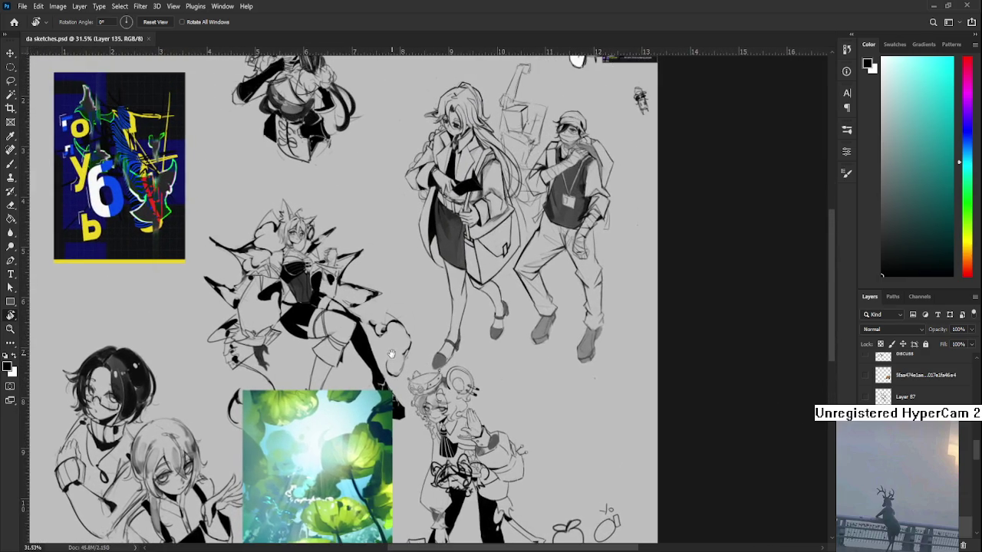
{"action": "scroll", "coordinate": [390, 235], "scroll_direction": "up", "scroll_amount": 1}
{"action": "left_click_drag", "start_coordinate": [390, 236], "coordinate": [386, 334]}
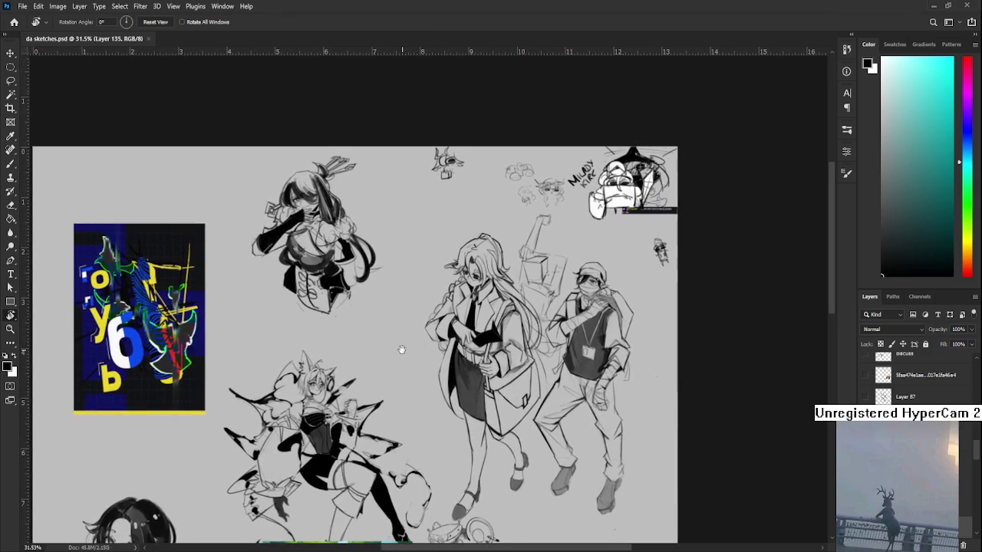
{"action": "scroll", "coordinate": [407, 315], "scroll_direction": "down", "scroll_amount": 1}
{"action": "scroll", "coordinate": [351, 291], "scroll_direction": "down", "scroll_amount": 1}
{"action": "scroll", "coordinate": [351, 224], "scroll_direction": "down", "scroll_amount": 4}
{"action": "scroll", "coordinate": [329, 284], "scroll_direction": "down", "scroll_amount": 3}
{"action": "scroll", "coordinate": [330, 284], "scroll_direction": "left", "scroll_amount": 2}
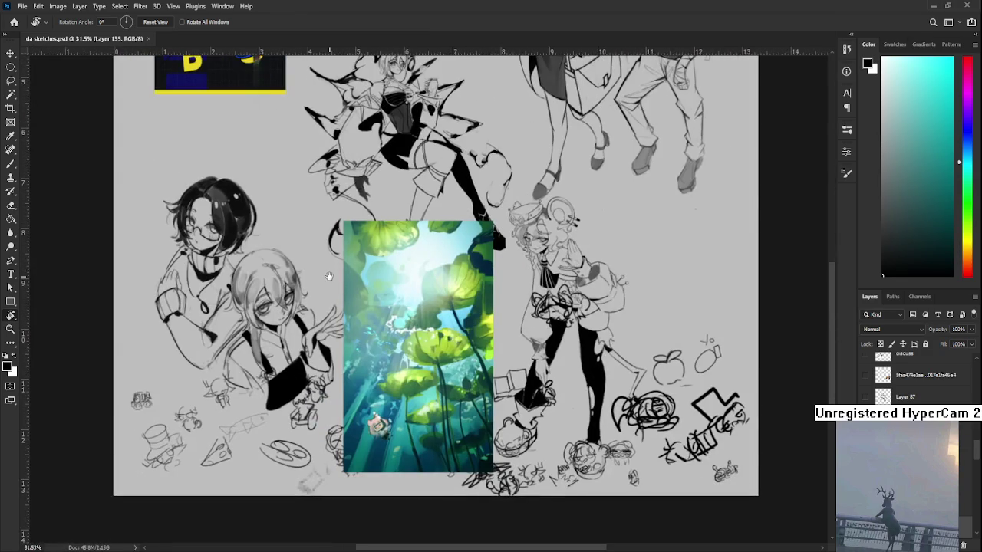
{"action": "scroll", "coordinate": [321, 306], "scroll_direction": "up", "scroll_amount": 1}
{"action": "scroll", "coordinate": [321, 305], "scroll_direction": "up", "scroll_amount": 2}
{"action": "scroll", "coordinate": [330, 322], "scroll_direction": "up", "scroll_amount": 3}
{"action": "scroll", "coordinate": [338, 345], "scroll_direction": "up", "scroll_amount": 2}
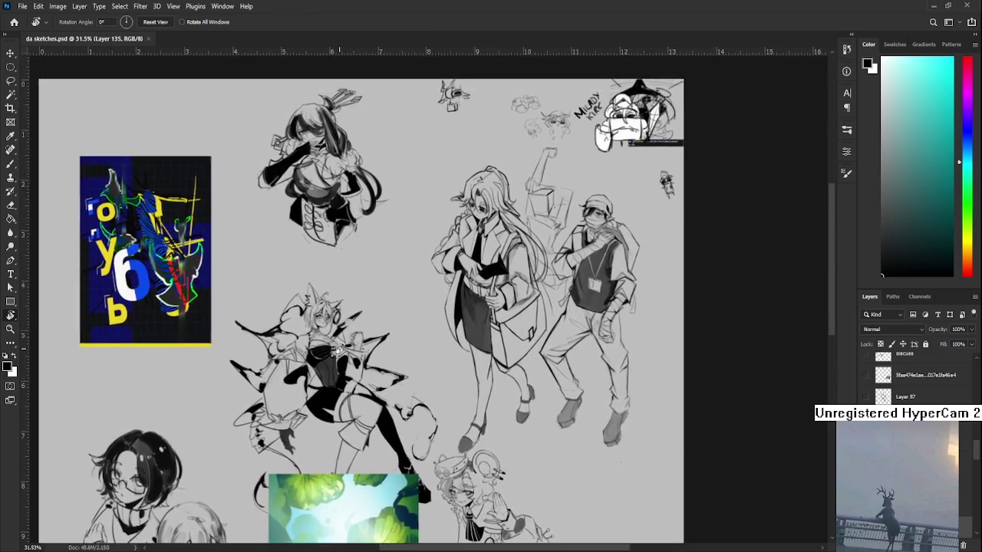
{"action": "scroll", "coordinate": [349, 391], "scroll_direction": "down", "scroll_amount": 2}
{"action": "scroll", "coordinate": [404, 429], "scroll_direction": "up", "scroll_amount": 1}
{"action": "scroll", "coordinate": [405, 430], "scroll_direction": "up", "scroll_amount": 2}
{"action": "scroll", "coordinate": [460, 368], "scroll_direction": "down", "scroll_amount": 2}
{"action": "scroll", "coordinate": [486, 352], "scroll_direction": "right", "scroll_amount": 1}
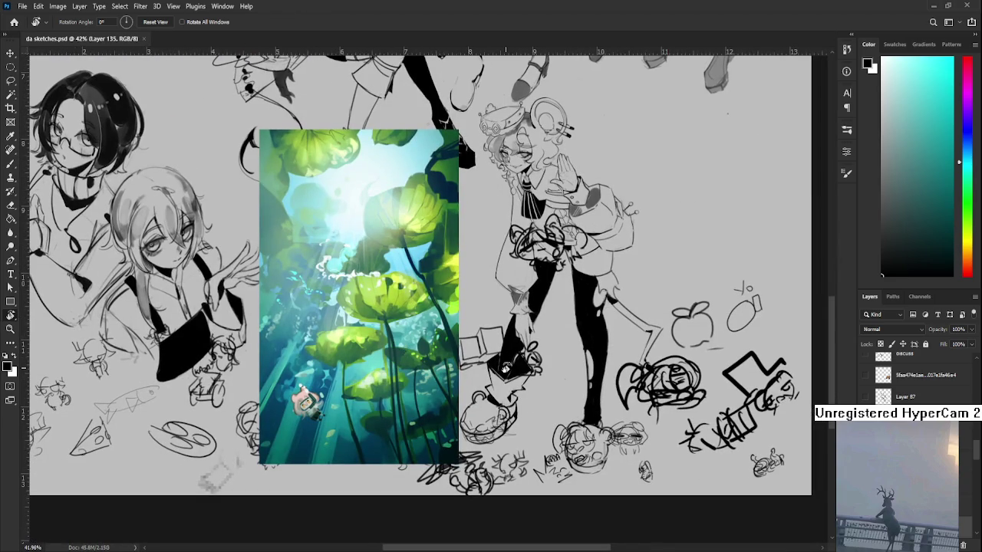
{"action": "scroll", "coordinate": [480, 391], "scroll_direction": "up", "scroll_amount": 2}
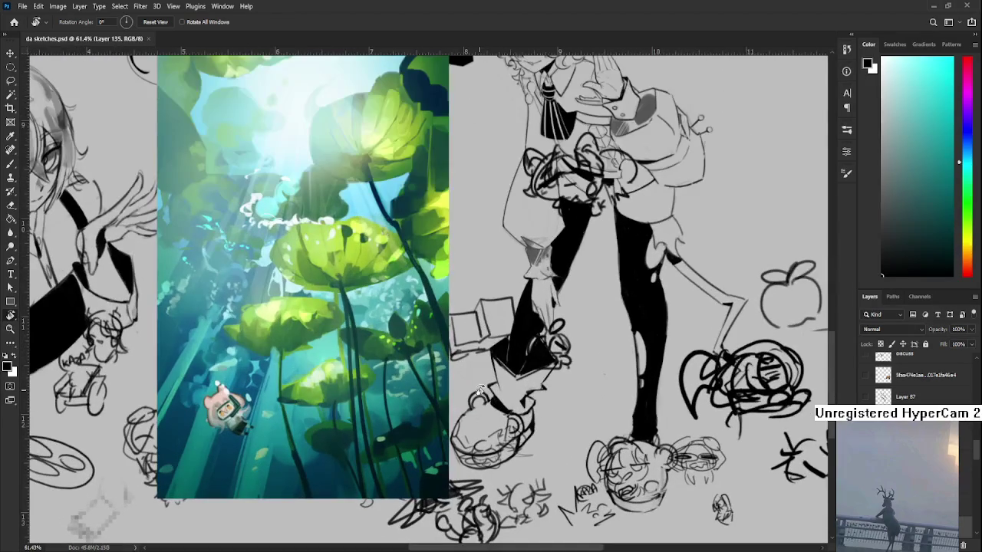
{"action": "scroll", "coordinate": [480, 391], "scroll_direction": "down", "scroll_amount": 2}
{"action": "scroll", "coordinate": [526, 310], "scroll_direction": "up", "scroll_amount": 3}
{"action": "mouse_move", "coordinate": [547, 198]}
{"action": "left_mouse_down"}
{"action": "mouse_move", "coordinate": [516, 366]}
{"action": "mouse_move", "coordinate": [431, 536]}
{"action": "left_mouse_up"}
{"action": "scroll", "coordinate": [447, 361], "scroll_direction": "up", "scroll_amount": 3}
{"action": "scroll", "coordinate": [447, 338], "scroll_direction": "up", "scroll_amount": 2}
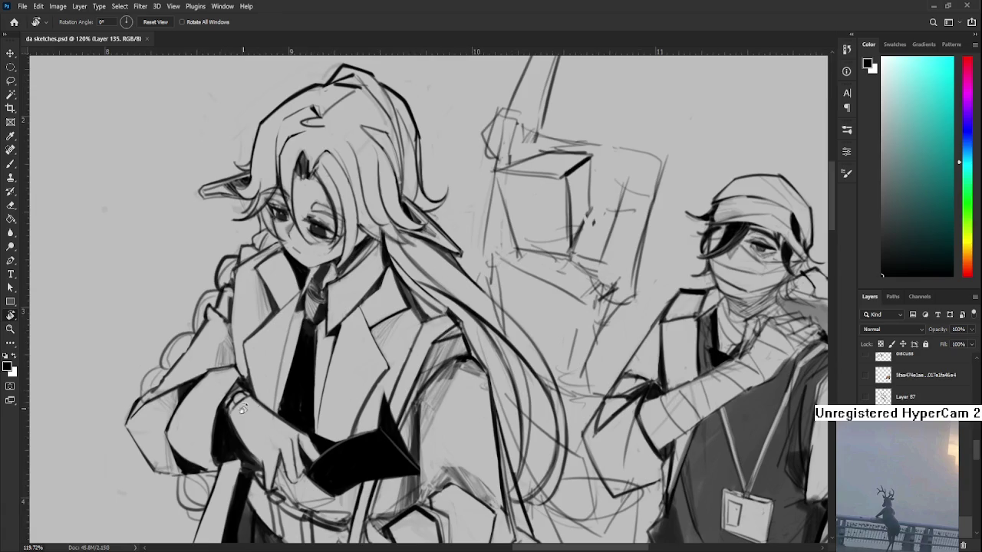
{"action": "scroll", "coordinate": [194, 393], "scroll_direction": "up", "scroll_amount": 2}
{"action": "scroll", "coordinate": [192, 393], "scroll_direction": "up", "scroll_amount": 2}
{"action": "scroll", "coordinate": [192, 393], "scroll_direction": "down", "scroll_amount": 2}
{"action": "scroll", "coordinate": [192, 392], "scroll_direction": "down", "scroll_amount": 2}
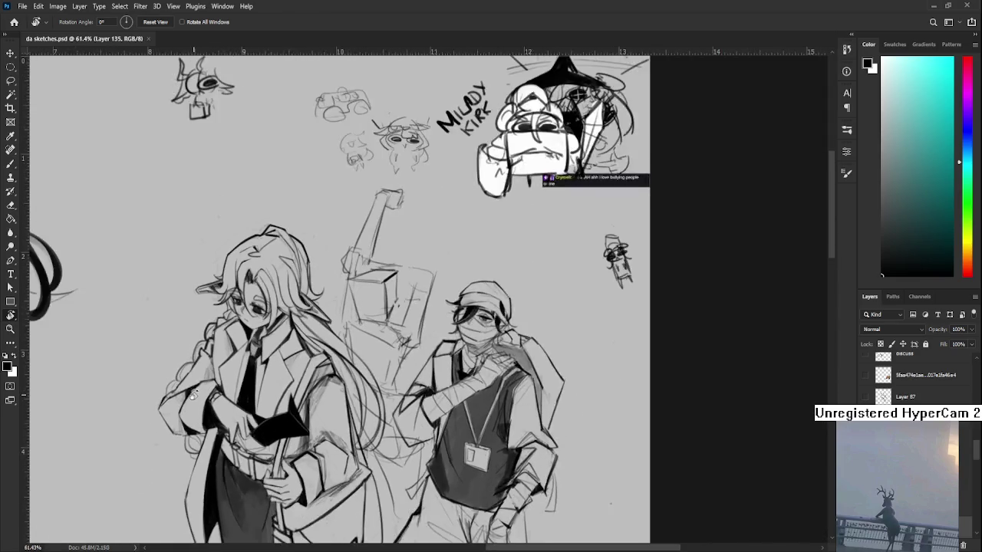
{"action": "scroll", "coordinate": [191, 392], "scroll_direction": "down", "scroll_amount": 1}
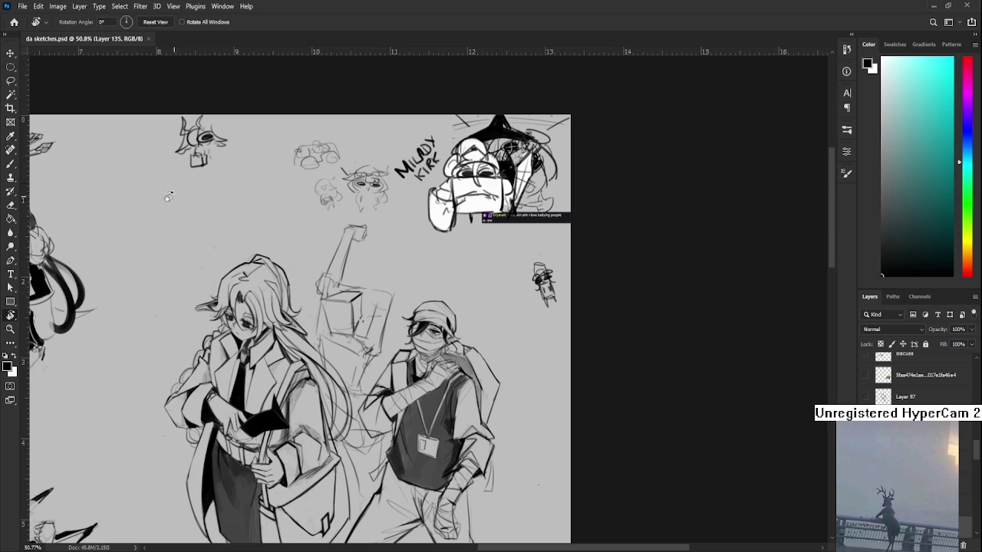
{"action": "scroll", "coordinate": [179, 264], "scroll_direction": "down", "scroll_amount": 3}
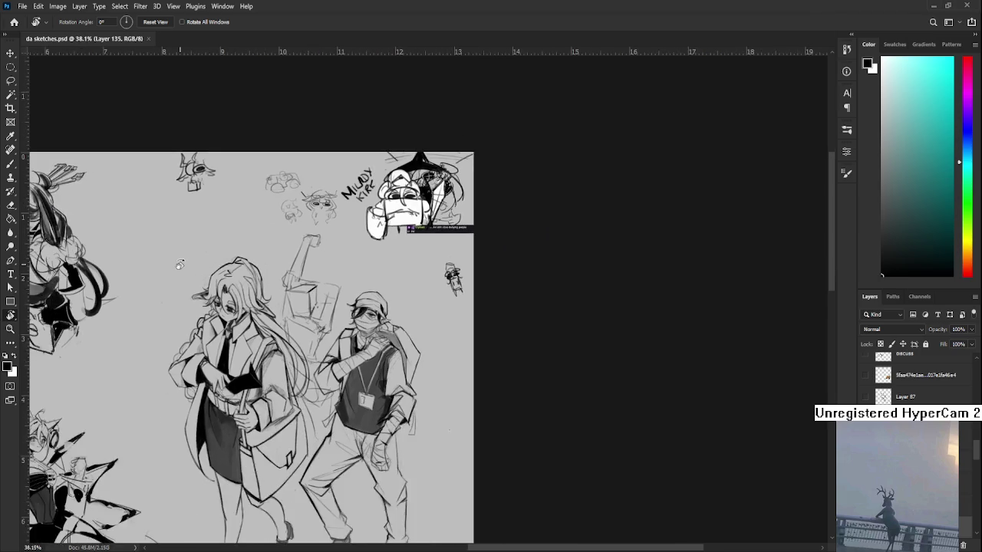
{"action": "scroll", "coordinate": [179, 263], "scroll_direction": "down", "scroll_amount": 2}
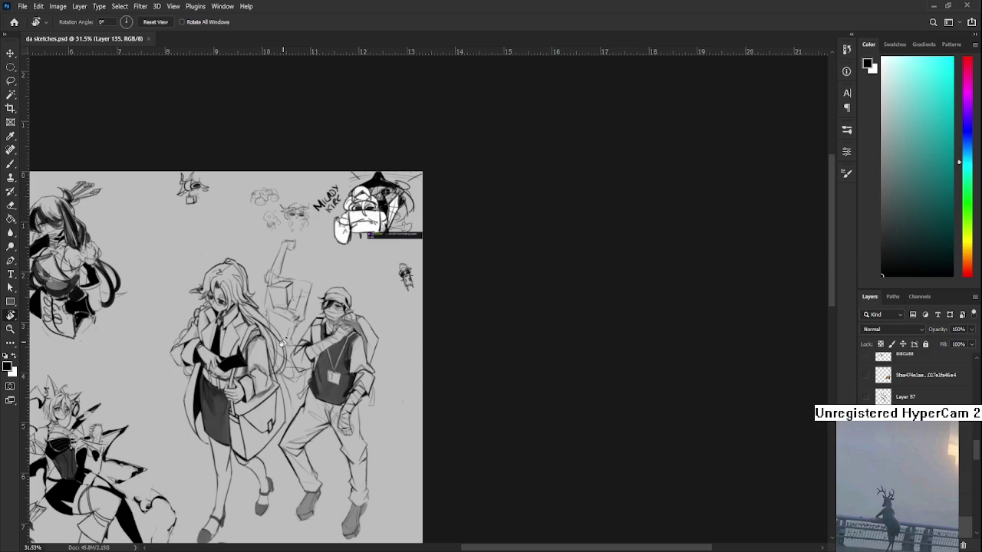
{"action": "scroll", "coordinate": [364, 299], "scroll_direction": "up", "scroll_amount": 2}
{"action": "scroll", "coordinate": [368, 307], "scroll_direction": "up", "scroll_amount": 1}
{"action": "scroll", "coordinate": [374, 348], "scroll_direction": "up", "scroll_amount": 2}
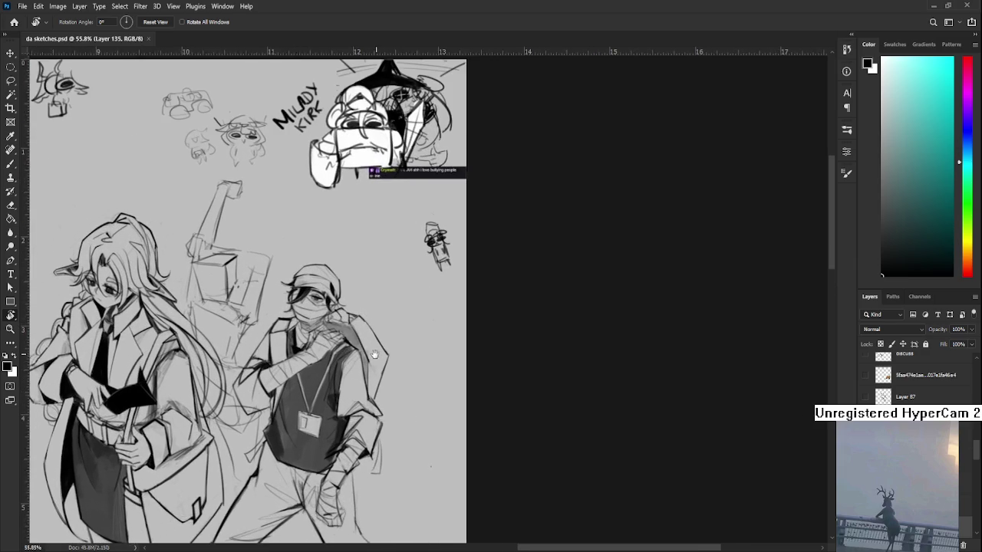
{"action": "left_click_drag", "start_coordinate": [376, 355], "coordinate": [362, 367]}
{"action": "scroll", "coordinate": [920, 375], "scroll_direction": "down", "scroll_amount": 3}
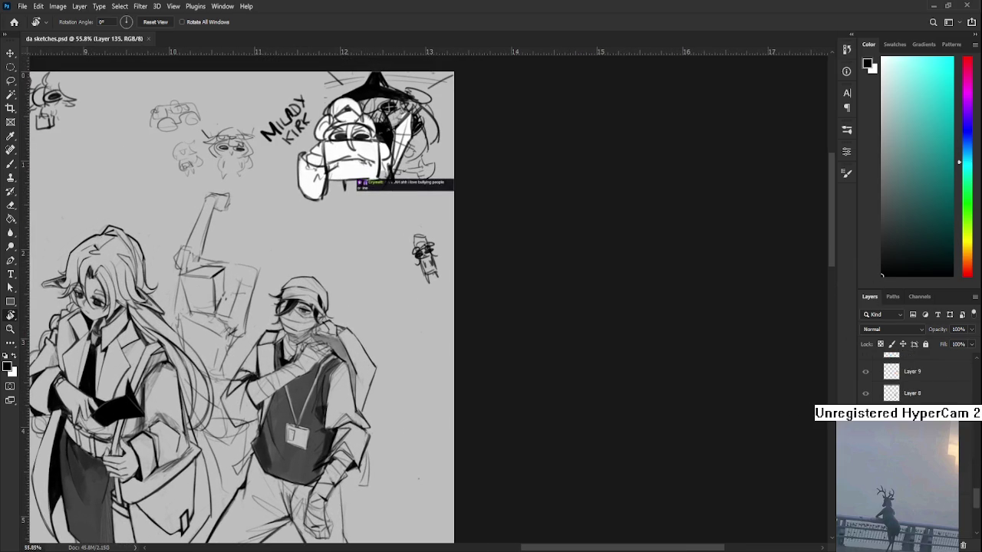
{"action": "scroll", "coordinate": [920, 376], "scroll_direction": "down", "scroll_amount": 3}
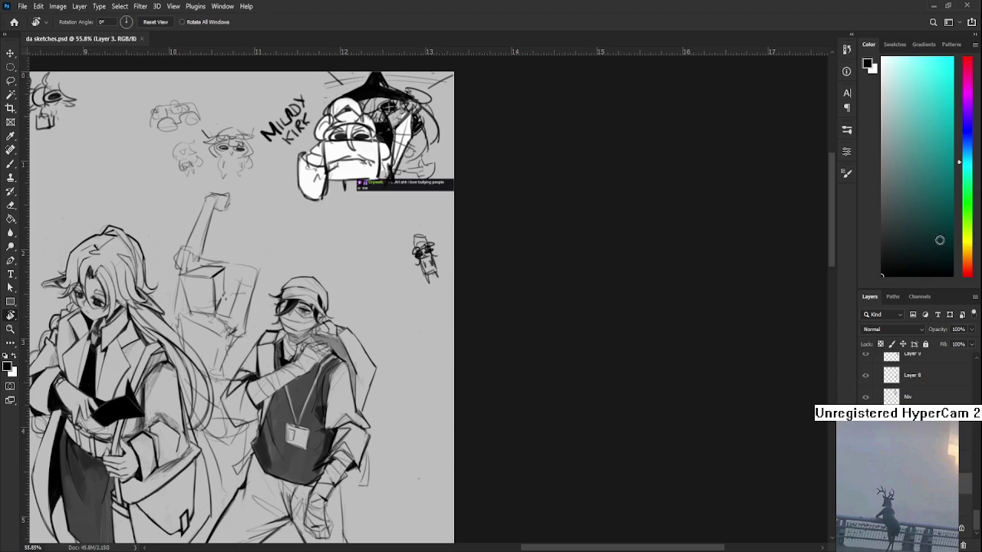
Use a slightly larger brush to try strokes beside the masked figure, undoing the stray ones.
{"action": "key", "text": "b"}
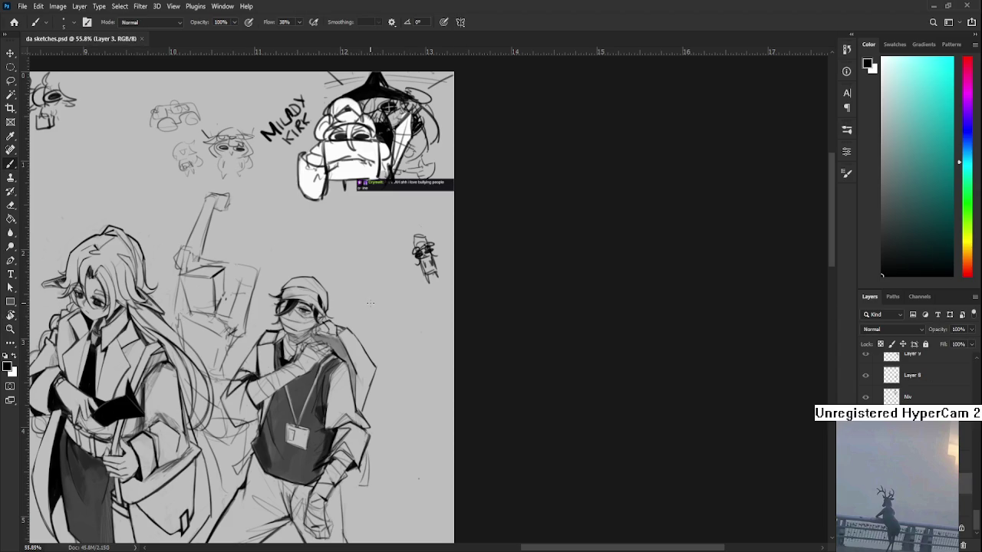
{"action": "key", "text": "bracketright"}
{"action": "key", "text": "bracketright"}
{"action": "mouse_move", "coordinate": [430, 328]}
{"action": "left_mouse_down"}
{"action": "mouse_move", "coordinate": [434, 342]}
{"action": "mouse_move", "coordinate": [420, 353]}
{"action": "left_mouse_up"}
{"action": "key", "text": "ctrl+z"}
{"action": "mouse_move", "coordinate": [424, 346]}
{"action": "left_mouse_down"}
{"action": "mouse_move", "coordinate": [428, 368]}
{"action": "mouse_move", "coordinate": [414, 366]}
{"action": "left_mouse_up"}
{"action": "key", "text": "ctrl+z"}
{"action": "key", "text": "ctrl+z"}
Sketch the small helmet doodle with its band, top curve and right-side strokes.
{"action": "mouse_move", "coordinate": [409, 358]}
{"action": "left_mouse_down"}
{"action": "mouse_move", "coordinate": [435, 362]}
{"action": "mouse_move", "coordinate": [449, 348]}
{"action": "mouse_move", "coordinate": [429, 349]}
{"action": "mouse_move", "coordinate": [427, 365]}
{"action": "left_mouse_up"}
{"action": "left_click_drag", "start_coordinate": [433, 351], "coordinate": [440, 366]}
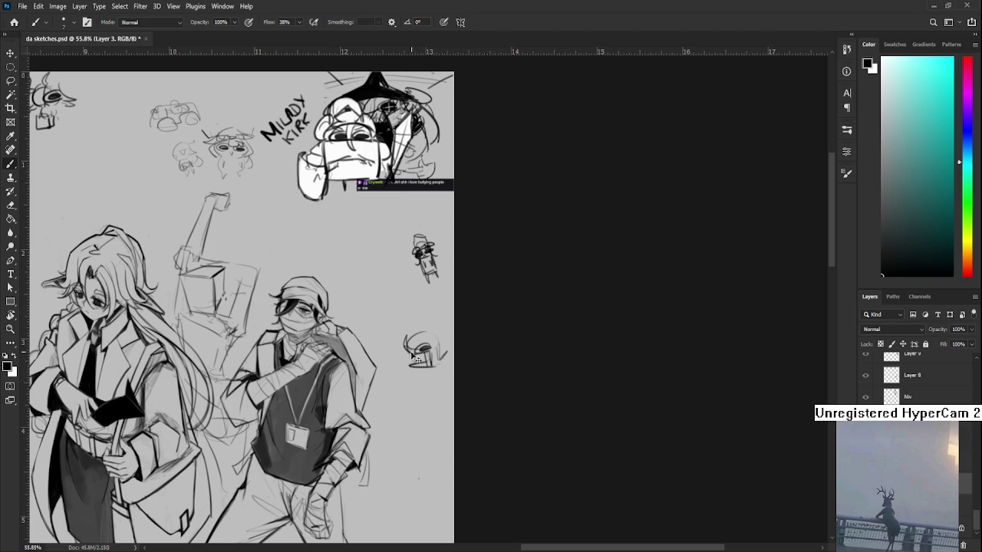
{"action": "mouse_move", "coordinate": [406, 353]}
{"action": "left_mouse_down"}
{"action": "mouse_move", "coordinate": [421, 352]}
{"action": "mouse_move", "coordinate": [411, 365]}
{"action": "mouse_move", "coordinate": [399, 360]}
{"action": "left_mouse_up"}
{"action": "mouse_move", "coordinate": [415, 328]}
{"action": "left_mouse_down"}
{"action": "mouse_move", "coordinate": [412, 349]}
{"action": "mouse_move", "coordinate": [428, 335]}
{"action": "mouse_move", "coordinate": [440, 345]}
{"action": "left_mouse_up"}
{"action": "mouse_move", "coordinate": [434, 345]}
{"action": "left_mouse_down"}
{"action": "mouse_move", "coordinate": [445, 364]}
{"action": "mouse_move", "coordinate": [484, 320]}
{"action": "left_mouse_up"}
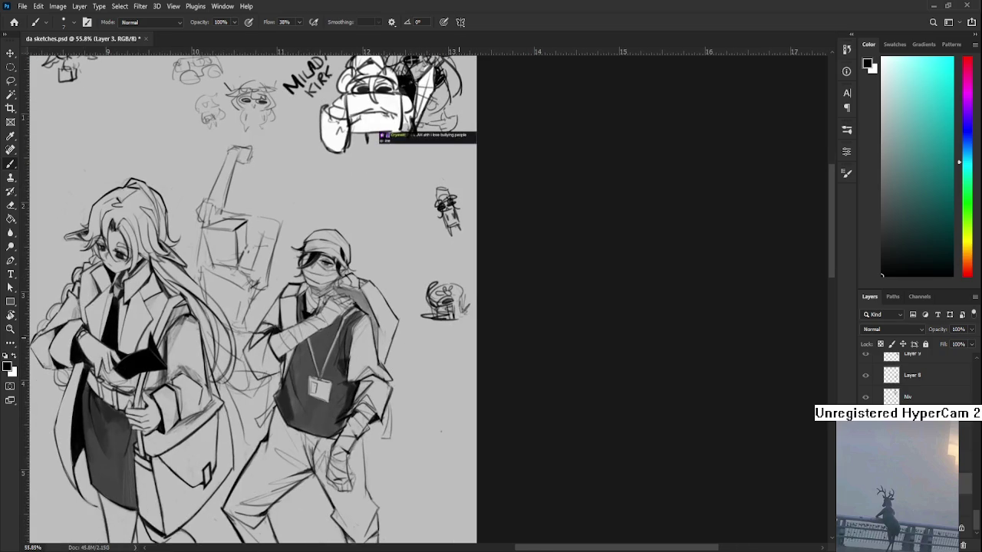
{"action": "scroll", "coordinate": [438, 342], "scroll_direction": "down", "scroll_amount": 1}
{"action": "scroll", "coordinate": [437, 344], "scroll_direction": "down", "scroll_amount": 1}
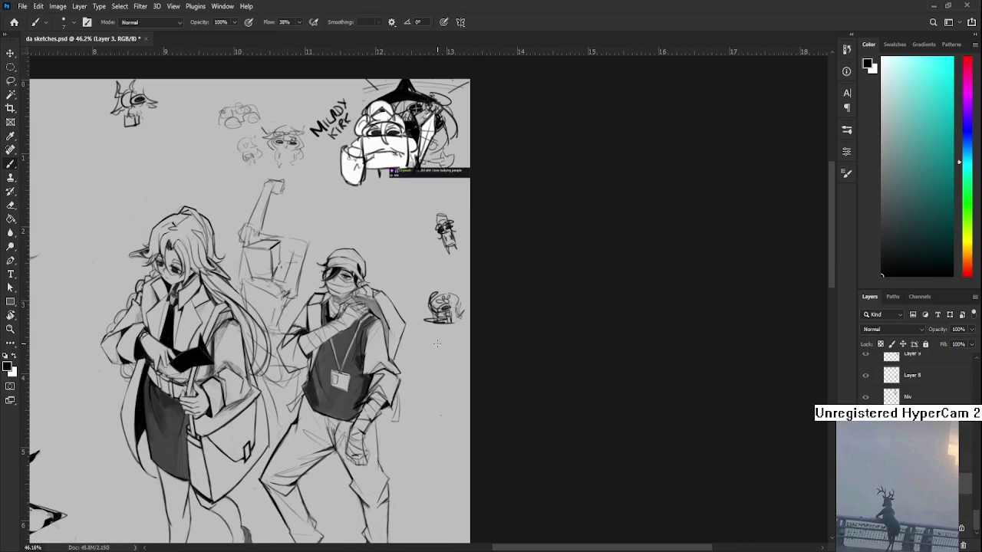
{"action": "scroll", "coordinate": [437, 344], "scroll_direction": "down", "scroll_amount": 1}
{"action": "scroll", "coordinate": [433, 338], "scroll_direction": "down", "scroll_amount": 1}
{"action": "scroll", "coordinate": [426, 322], "scroll_direction": "down", "scroll_amount": 1}
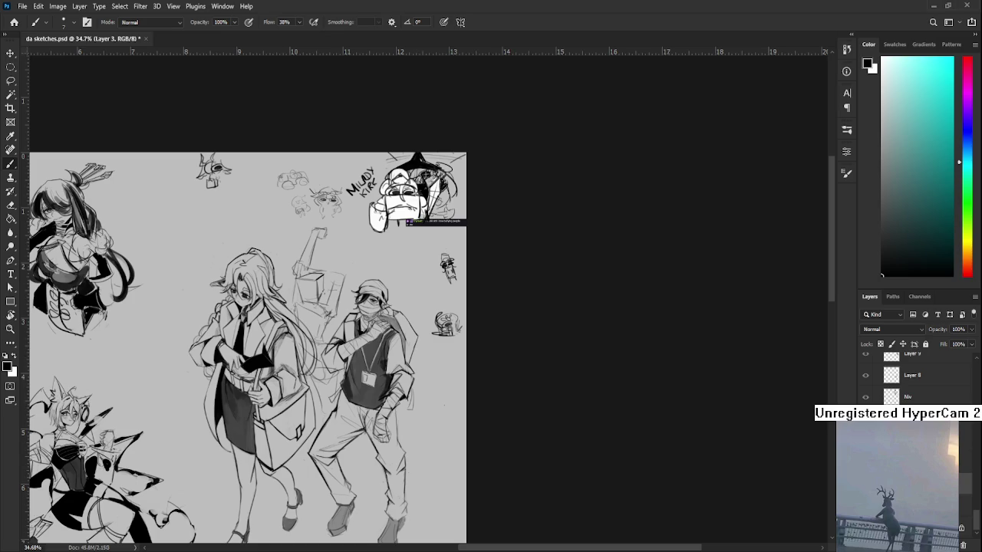
{"action": "scroll", "coordinate": [506, 358], "scroll_direction": "down", "scroll_amount": 2}
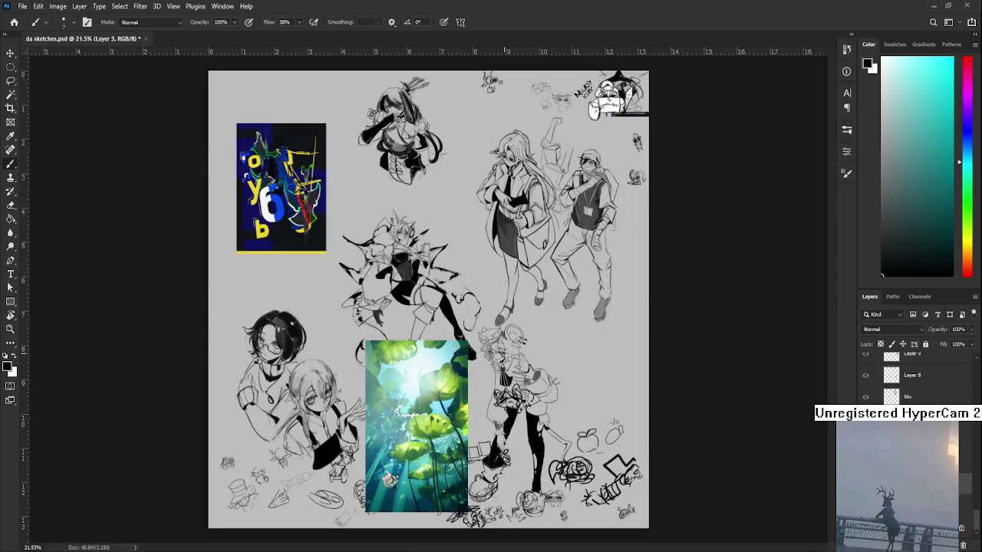
{"action": "scroll", "coordinate": [506, 357], "scroll_direction": "up", "scroll_amount": 1}
{"action": "scroll", "coordinate": [506, 357], "scroll_direction": "up", "scroll_amount": 2}
{"action": "mouse_move", "coordinate": [497, 228]}
{"action": "left_mouse_down"}
{"action": "mouse_move", "coordinate": [432, 396]}
{"action": "mouse_move", "coordinate": [426, 332]}
{"action": "left_mouse_up"}
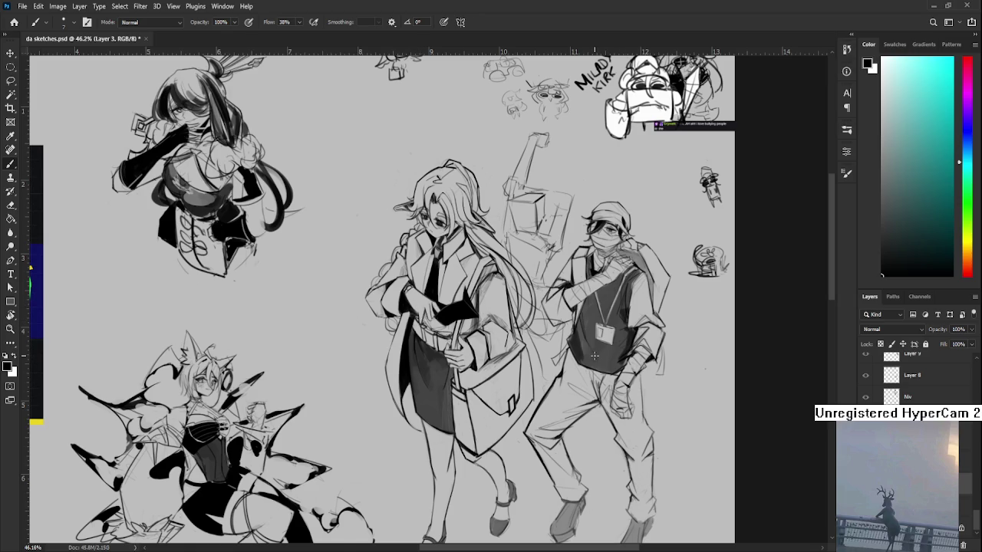
{"action": "scroll", "coordinate": [595, 353], "scroll_direction": "down", "scroll_amount": 2}
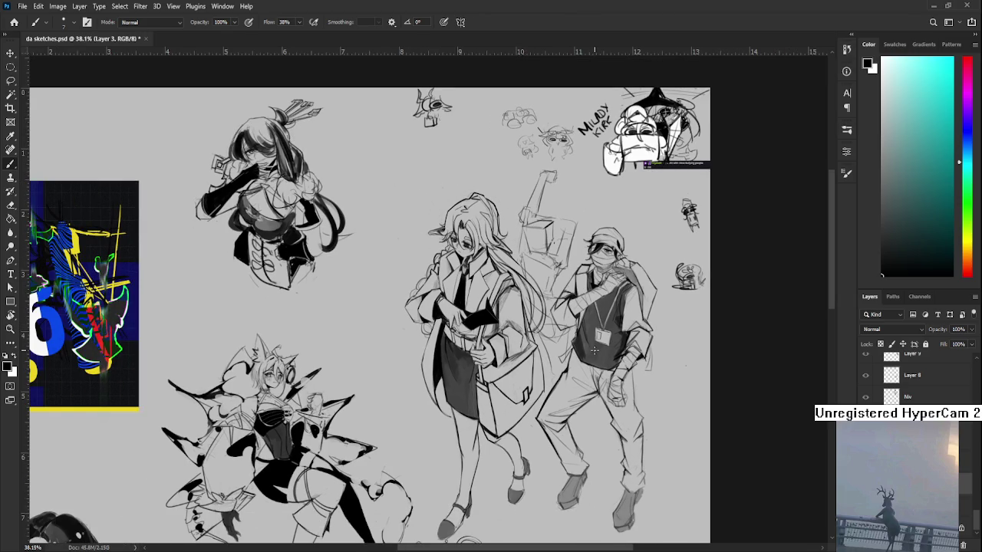
{"action": "scroll", "coordinate": [729, 278], "scroll_direction": "up", "scroll_amount": 2}
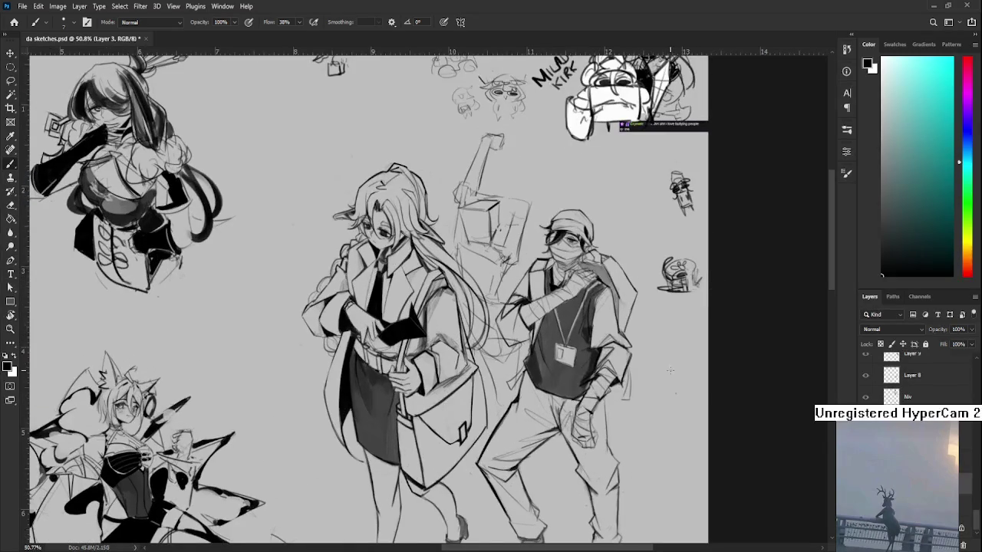
{"action": "mouse_move", "coordinate": [664, 340]}
{"action": "left_mouse_down"}
{"action": "mouse_move", "coordinate": [620, 387]}
{"action": "mouse_move", "coordinate": [659, 322]}
{"action": "left_mouse_up"}
{"action": "mouse_move", "coordinate": [583, 414]}
{"action": "left_mouse_down"}
{"action": "mouse_move", "coordinate": [626, 341]}
{"action": "mouse_move", "coordinate": [597, 382]}
{"action": "left_mouse_up"}
{"action": "left_click_drag", "start_coordinate": [537, 458], "coordinate": [562, 367]}
{"action": "scroll", "coordinate": [562, 367], "scroll_direction": "down", "scroll_amount": 2}
{"action": "scroll", "coordinate": [562, 367], "scroll_direction": "down", "scroll_amount": 2}
{"action": "scroll", "coordinate": [562, 367], "scroll_direction": "down", "scroll_amount": 2}
{"action": "scroll", "coordinate": [562, 367], "scroll_direction": "down", "scroll_amount": 1}
{"action": "scroll", "coordinate": [562, 367], "scroll_direction": "up", "scroll_amount": 1}
{"action": "mouse_move", "coordinate": [562, 367]}
{"action": "left_mouse_down"}
{"action": "mouse_move", "coordinate": [543, 262]}
{"action": "mouse_move", "coordinate": [521, 396]}
{"action": "left_mouse_up"}
{"action": "left_click_drag", "start_coordinate": [518, 199], "coordinate": [529, 373]}
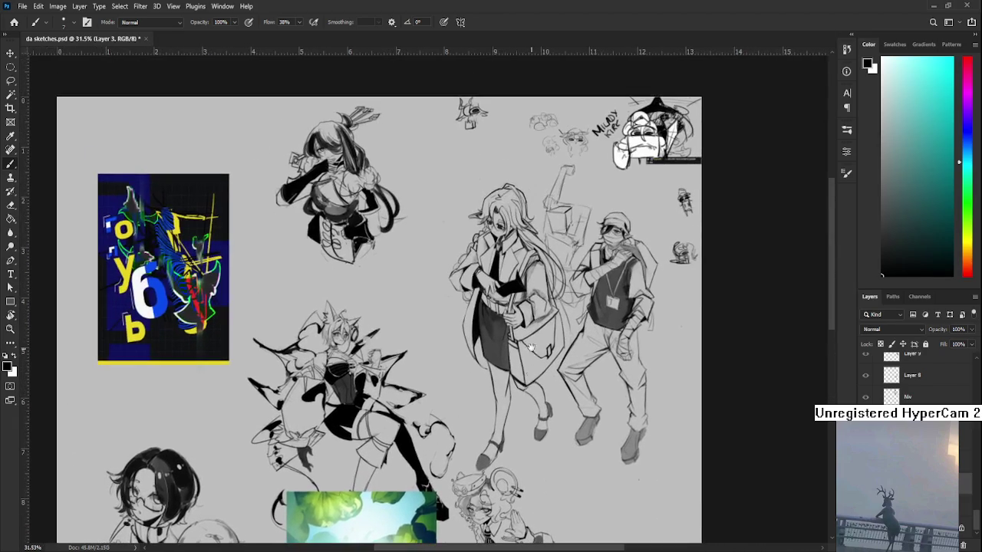
{"action": "left_click_drag", "start_coordinate": [501, 170], "coordinate": [475, 215]}
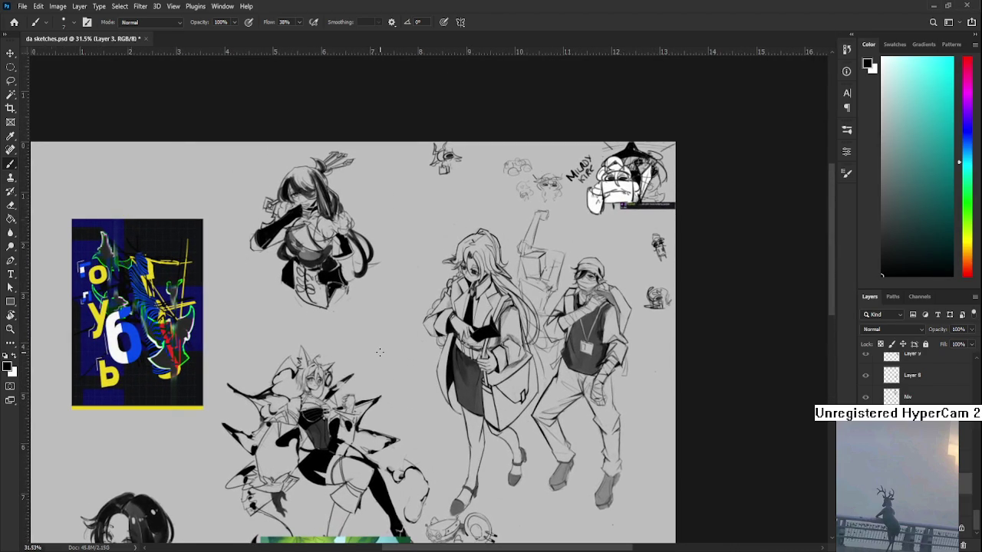
{"action": "scroll", "coordinate": [380, 352], "scroll_direction": "down", "scroll_amount": 1}
{"action": "left_click_drag", "start_coordinate": [379, 352], "coordinate": [380, 254]}
{"action": "left_click", "coordinate": [14, 22]}
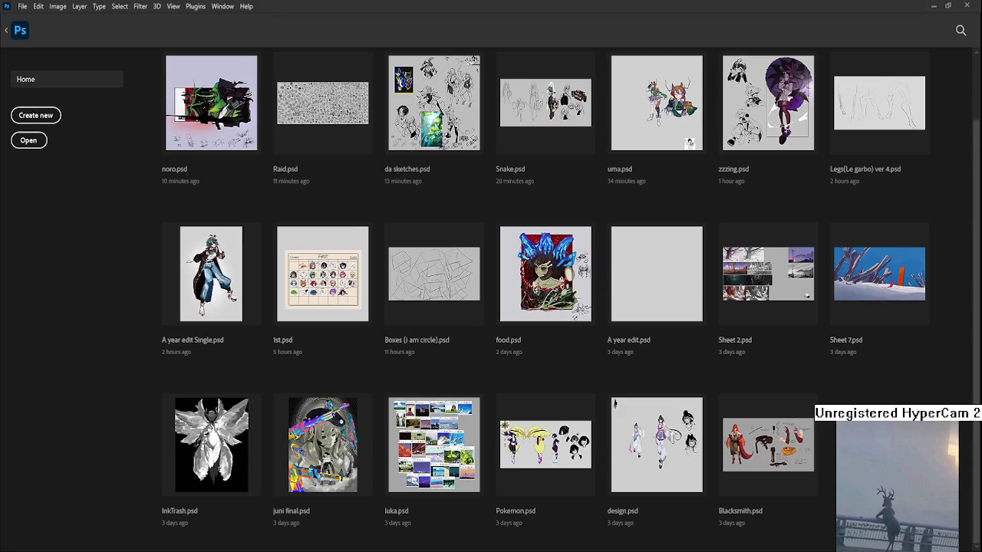
Open Blacksmith.psd and zoom in on its two claw hands.
{"action": "left_click", "coordinate": [779, 468]}
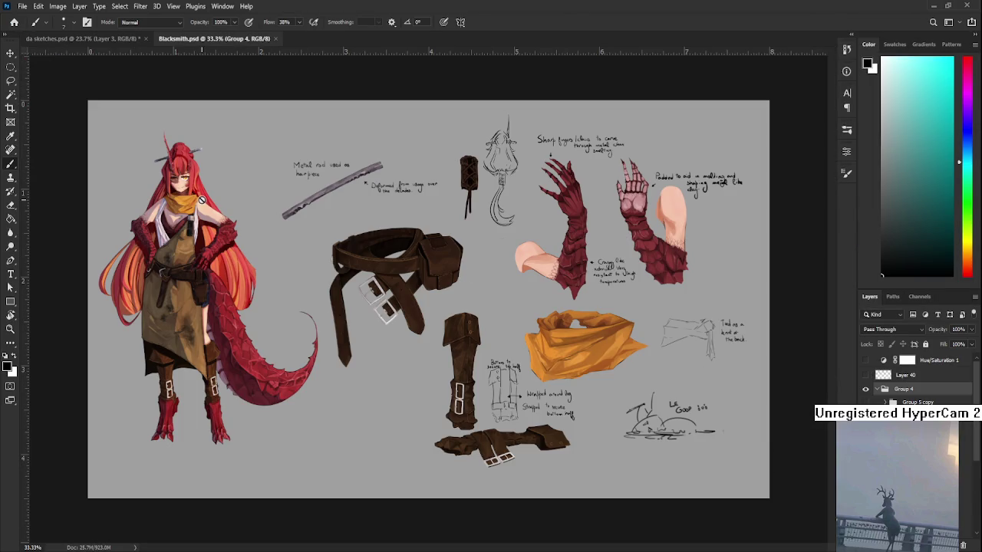
{"action": "scroll", "coordinate": [201, 200], "scroll_direction": "up", "scroll_amount": 1}
{"action": "scroll", "coordinate": [202, 200], "scroll_direction": "up", "scroll_amount": 1}
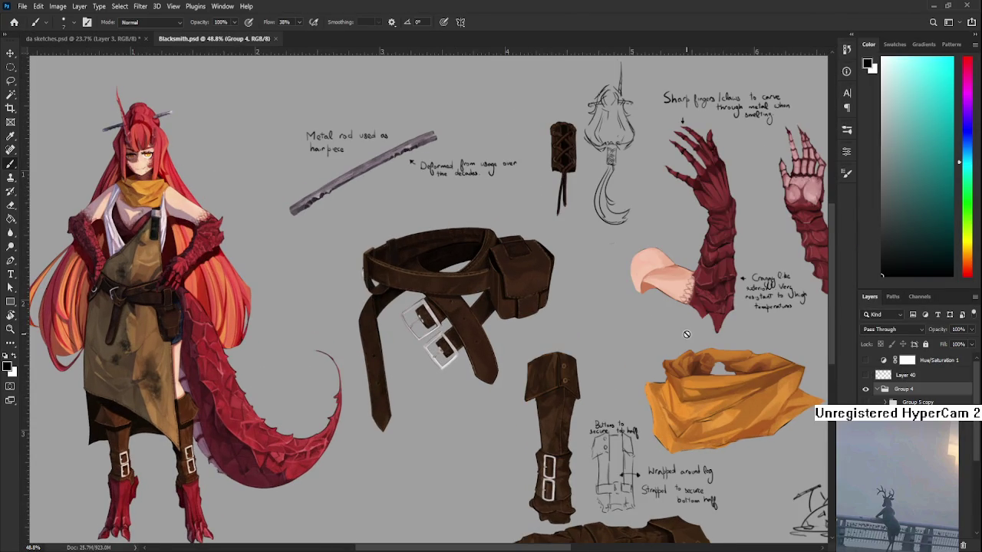
{"action": "scroll", "coordinate": [685, 334], "scroll_direction": "up", "scroll_amount": 1}
{"action": "mouse_move", "coordinate": [703, 333]}
{"action": "left_mouse_down"}
{"action": "mouse_move", "coordinate": [526, 344]}
{"action": "mouse_move", "coordinate": [494, 336]}
{"action": "left_mouse_up"}
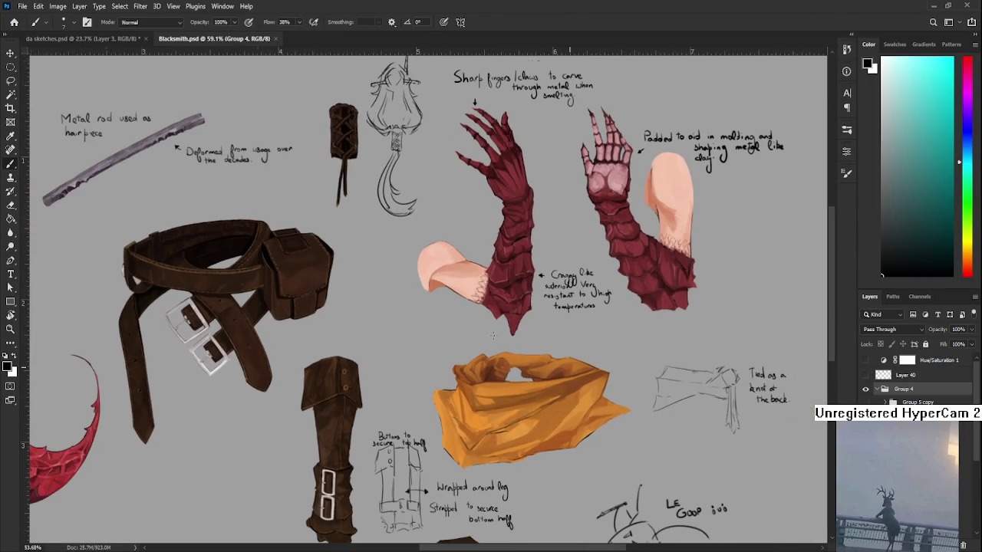
{"action": "scroll", "coordinate": [498, 349], "scroll_direction": "down", "scroll_amount": 1}
{"action": "scroll", "coordinate": [498, 349], "scroll_direction": "up", "scroll_amount": 1}
{"action": "scroll", "coordinate": [475, 322], "scroll_direction": "up", "scroll_amount": 2}
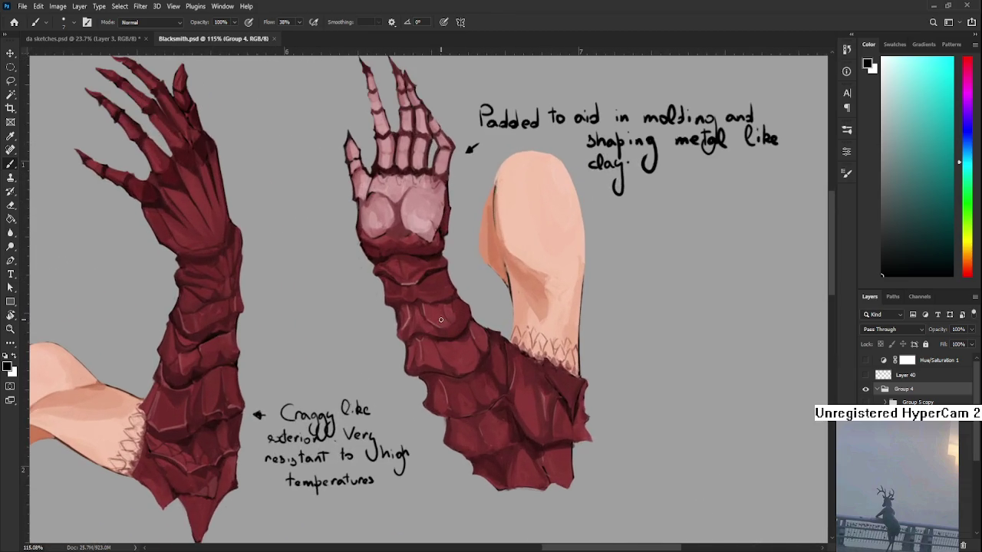
{"action": "left_click_drag", "start_coordinate": [219, 358], "coordinate": [632, 328]}
Pan over the belt pouch, then bring the rod, character and whole belt into view.
{"action": "scroll", "coordinate": [633, 328], "scroll_direction": "down", "scroll_amount": 1}
{"action": "scroll", "coordinate": [434, 384], "scroll_direction": "down", "scroll_amount": 1}
{"action": "scroll", "coordinate": [434, 383], "scroll_direction": "down", "scroll_amount": 1}
{"action": "scroll", "coordinate": [639, 361], "scroll_direction": "down", "scroll_amount": 1}
{"action": "scroll", "coordinate": [467, 373], "scroll_direction": "down", "scroll_amount": 1}
{"action": "mouse_move", "coordinate": [467, 373]}
{"action": "left_mouse_down"}
{"action": "mouse_move", "coordinate": [475, 192]}
{"action": "mouse_move", "coordinate": [407, 384]}
{"action": "left_mouse_up"}
{"action": "scroll", "coordinate": [406, 410], "scroll_direction": "up", "scroll_amount": 2}
{"action": "scroll", "coordinate": [406, 410], "scroll_direction": "down", "scroll_amount": 1}
{"action": "left_click_drag", "start_coordinate": [338, 408], "coordinate": [653, 410]}
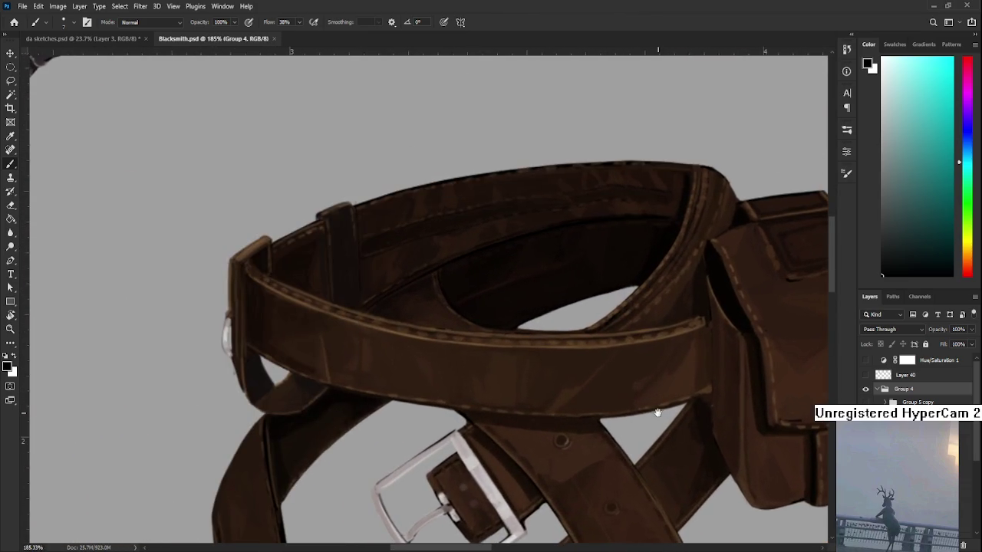
Zoom and nudge the view around the Blacksmith character sheet.
{"action": "scroll", "coordinate": [559, 404], "scroll_direction": "down", "scroll_amount": 1}
{"action": "scroll", "coordinate": [534, 397], "scroll_direction": "down", "scroll_amount": 1}
{"action": "scroll", "coordinate": [534, 397], "scroll_direction": "down", "scroll_amount": 3}
{"action": "scroll", "coordinate": [506, 265], "scroll_direction": "up", "scroll_amount": 1}
{"action": "scroll", "coordinate": [506, 264], "scroll_direction": "up", "scroll_amount": 1}
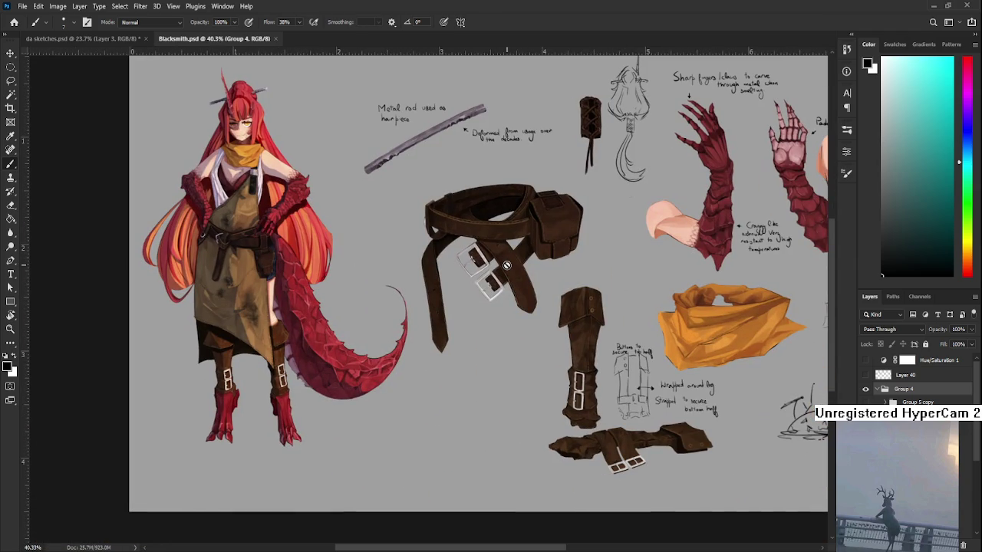
{"action": "left_click_drag", "start_coordinate": [544, 163], "coordinate": [513, 196]}
{"action": "left_click_drag", "start_coordinate": [448, 233], "coordinate": [420, 201]}
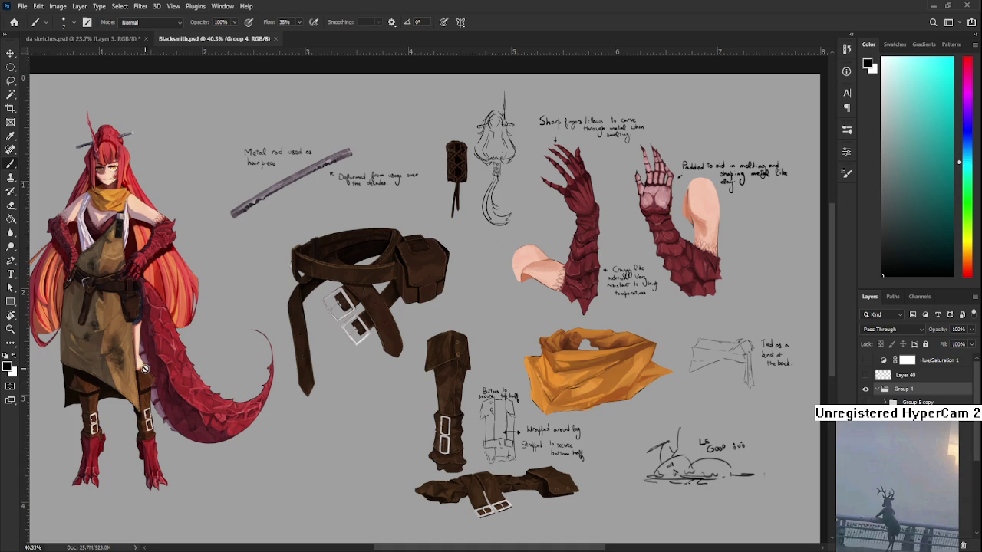
{"action": "left_click_drag", "start_coordinate": [136, 360], "coordinate": [169, 362]}
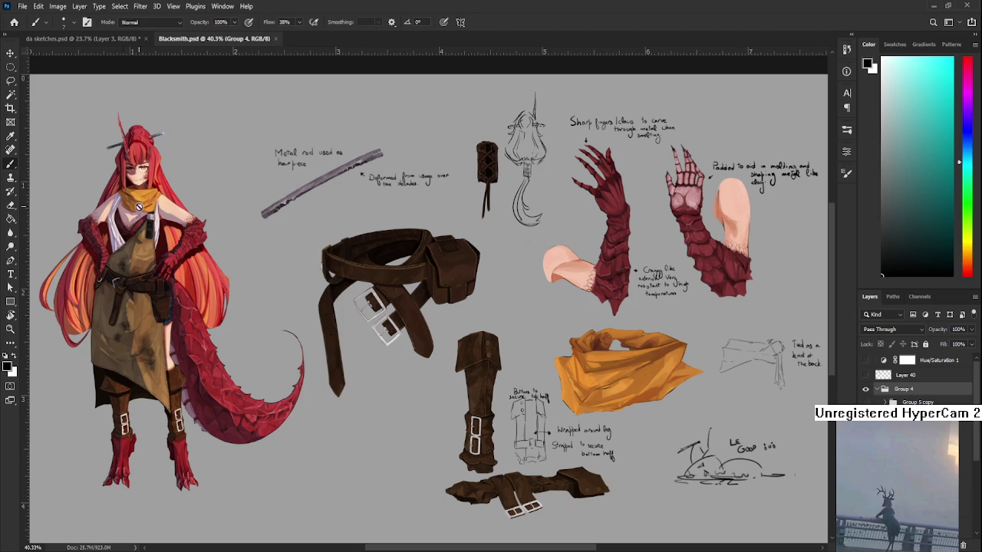
{"action": "scroll", "coordinate": [98, 143], "scroll_direction": "up", "scroll_amount": 3}
{"action": "scroll", "coordinate": [113, 150], "scroll_direction": "up", "scroll_amount": 2}
{"action": "scroll", "coordinate": [121, 159], "scroll_direction": "up", "scroll_amount": 2}
{"action": "scroll", "coordinate": [127, 164], "scroll_direction": "up", "scroll_amount": 2}
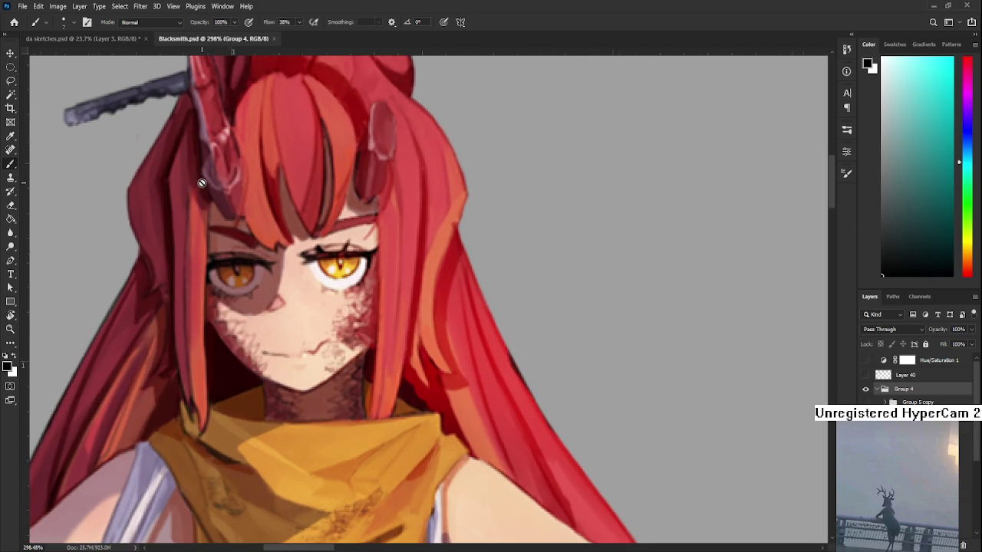
{"action": "scroll", "coordinate": [196, 182], "scroll_direction": "down", "scroll_amount": 2}
{"action": "scroll", "coordinate": [230, 230], "scroll_direction": "down", "scroll_amount": 2}
{"action": "scroll", "coordinate": [260, 282], "scroll_direction": "down", "scroll_amount": 1}
{"action": "scroll", "coordinate": [260, 282], "scroll_direction": "up", "scroll_amount": 2}
{"action": "scroll", "coordinate": [265, 285], "scroll_direction": "up", "scroll_amount": 1}
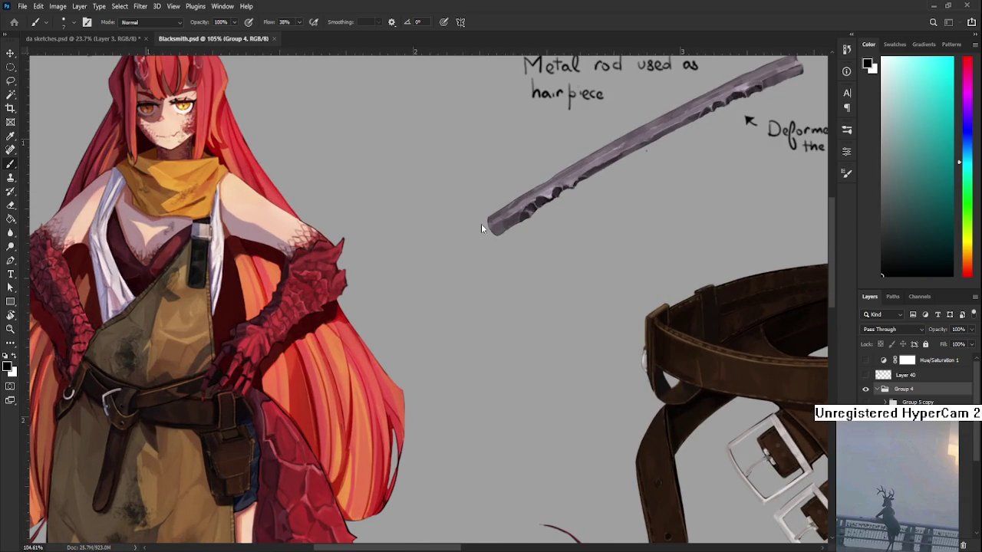
{"action": "scroll", "coordinate": [205, 453], "scroll_direction": "down", "scroll_amount": 2}
{"action": "scroll", "coordinate": [162, 414], "scroll_direction": "down", "scroll_amount": 2}
{"action": "scroll", "coordinate": [161, 383], "scroll_direction": "down", "scroll_amount": 2}
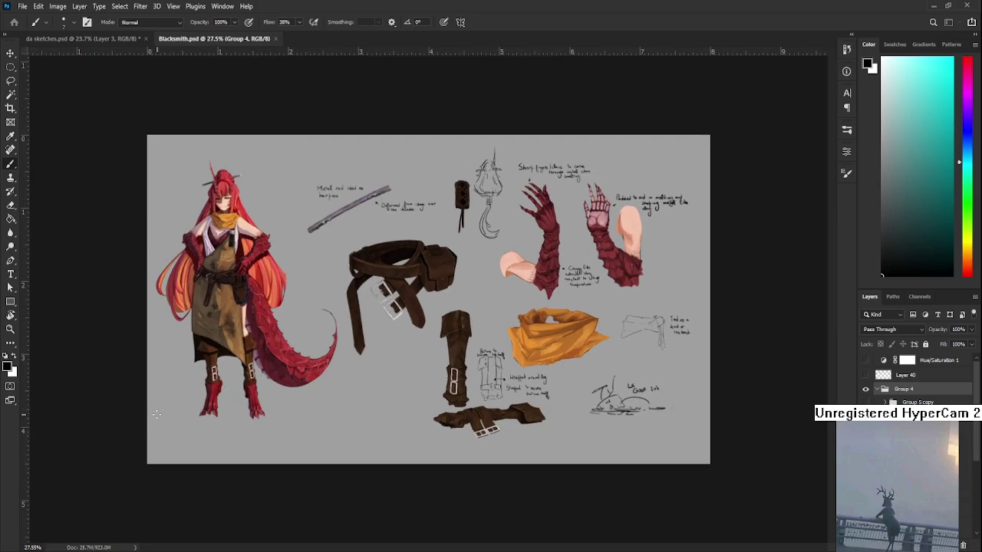
{"action": "scroll", "coordinate": [176, 368], "scroll_direction": "up", "scroll_amount": 2}
{"action": "scroll", "coordinate": [170, 331], "scroll_direction": "up", "scroll_amount": 1}
{"action": "scroll", "coordinate": [170, 331], "scroll_direction": "up", "scroll_amount": 1}
{"action": "scroll", "coordinate": [172, 331], "scroll_direction": "down", "scroll_amount": 2}
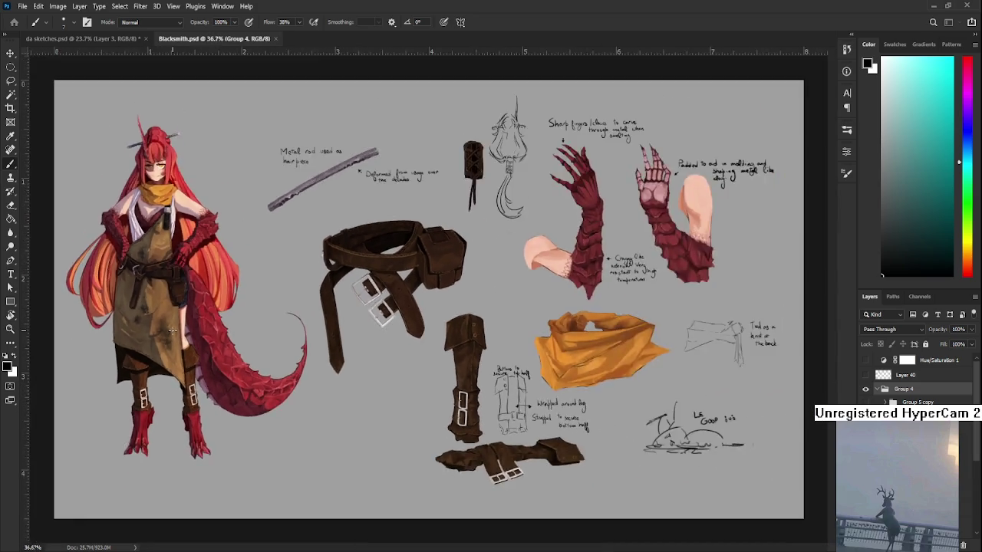
{"action": "scroll", "coordinate": [173, 329], "scroll_direction": "down", "scroll_amount": 2}
{"action": "scroll", "coordinate": [415, 249], "scroll_direction": "up", "scroll_amount": 2}
{"action": "scroll", "coordinate": [415, 245], "scroll_direction": "up", "scroll_amount": 1}
{"action": "scroll", "coordinate": [416, 242], "scroll_direction": "up", "scroll_amount": 1}
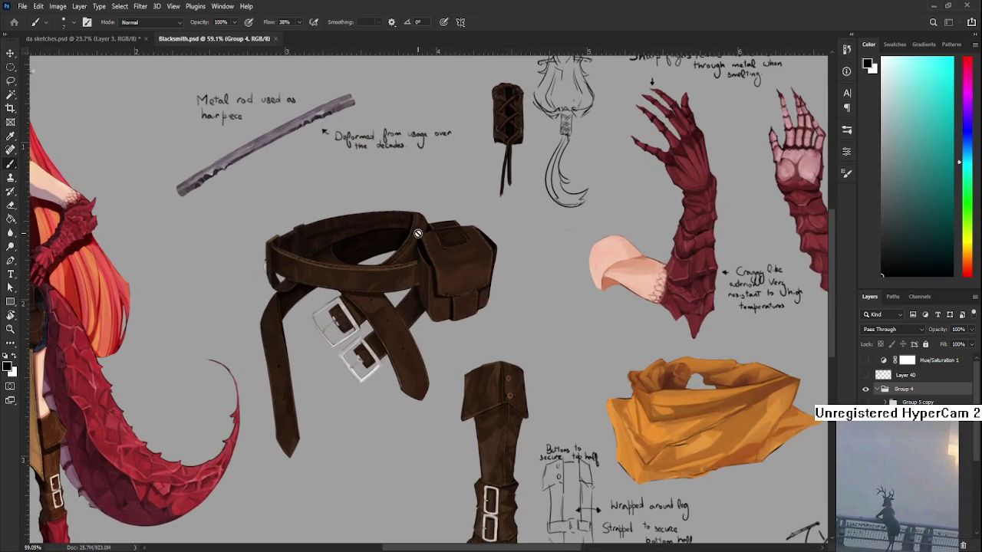
{"action": "scroll", "coordinate": [417, 240], "scroll_direction": "up", "scroll_amount": 1}
{"action": "scroll", "coordinate": [417, 240], "scroll_direction": "down", "scroll_amount": 2}
{"action": "scroll", "coordinate": [529, 369], "scroll_direction": "up", "scroll_amount": 2}
{"action": "scroll", "coordinate": [572, 480], "scroll_direction": "up", "scroll_amount": 1}
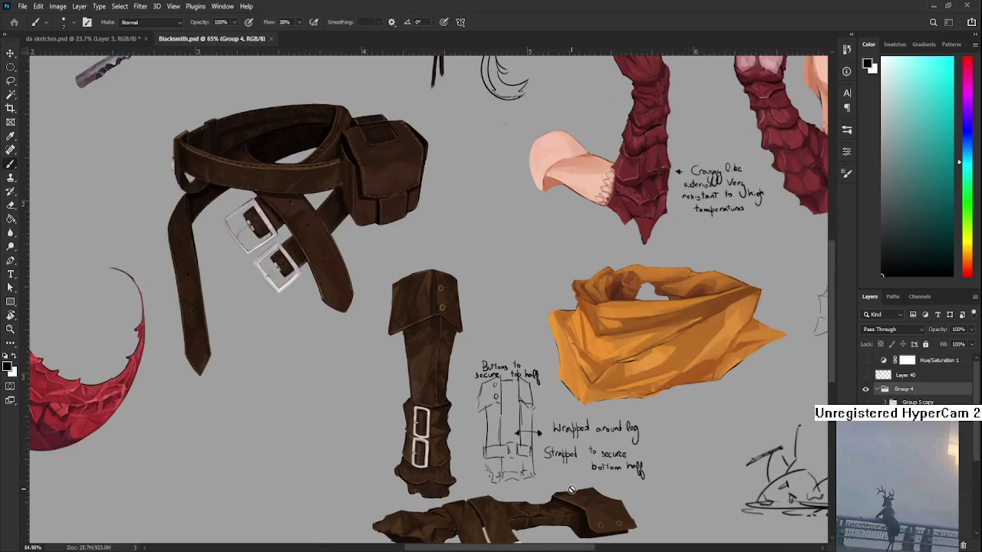
{"action": "scroll", "coordinate": [570, 493], "scroll_direction": "up", "scroll_amount": 1}
{"action": "scroll", "coordinate": [571, 494], "scroll_direction": "down", "scroll_amount": 2}
{"action": "scroll", "coordinate": [572, 471], "scroll_direction": "down", "scroll_amount": 1}
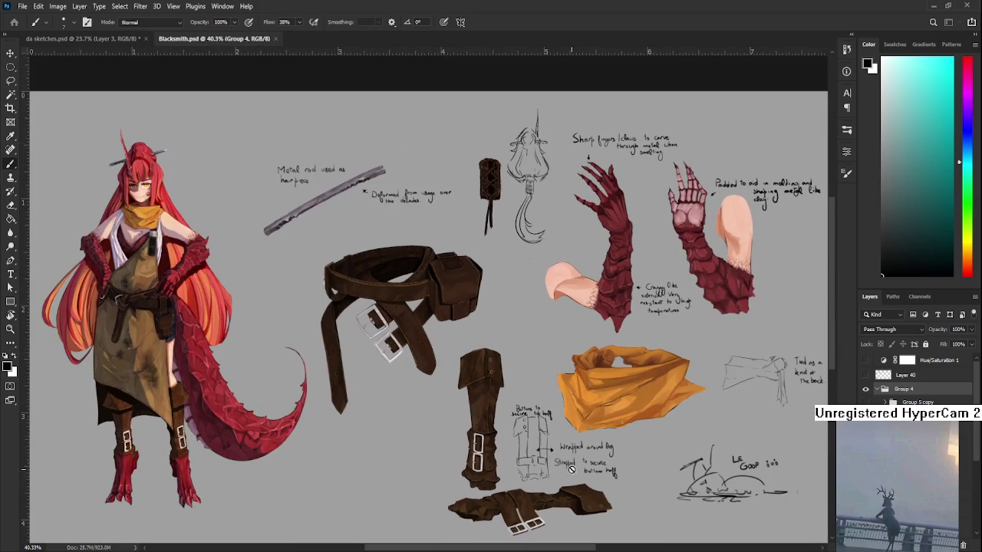
{"action": "scroll", "coordinate": [525, 440], "scroll_direction": "up", "scroll_amount": 2}
{"action": "scroll", "coordinate": [524, 439], "scroll_direction": "up", "scroll_amount": 1}
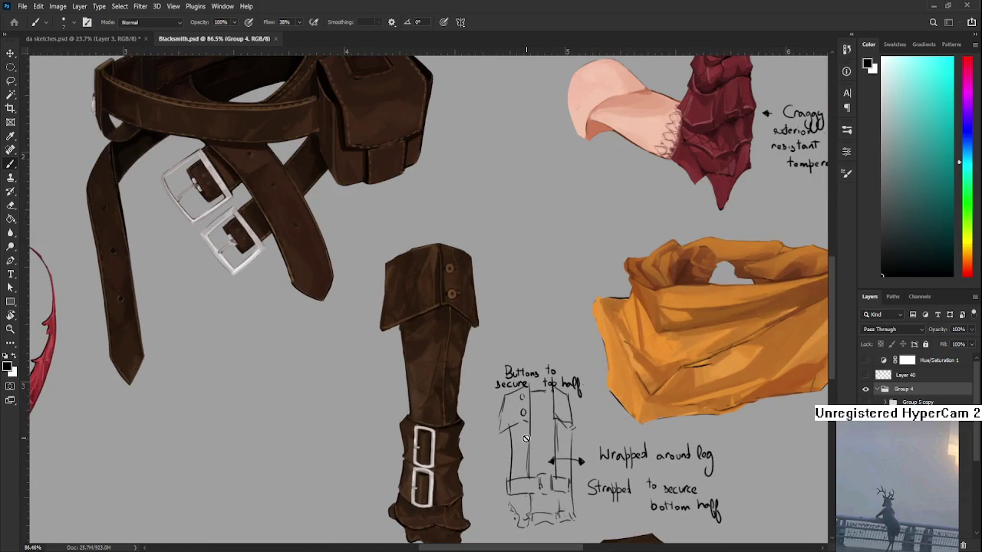
{"action": "scroll", "coordinate": [472, 378], "scroll_direction": "down", "scroll_amount": 1}
{"action": "scroll", "coordinate": [472, 378], "scroll_direction": "down", "scroll_amount": 2}
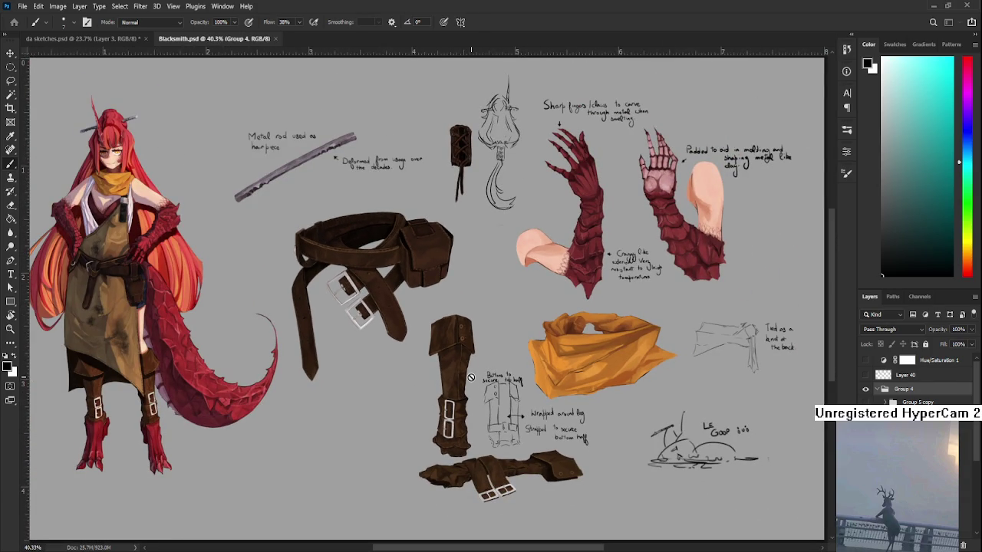
{"action": "scroll", "coordinate": [419, 212], "scroll_direction": "down", "scroll_amount": 1}
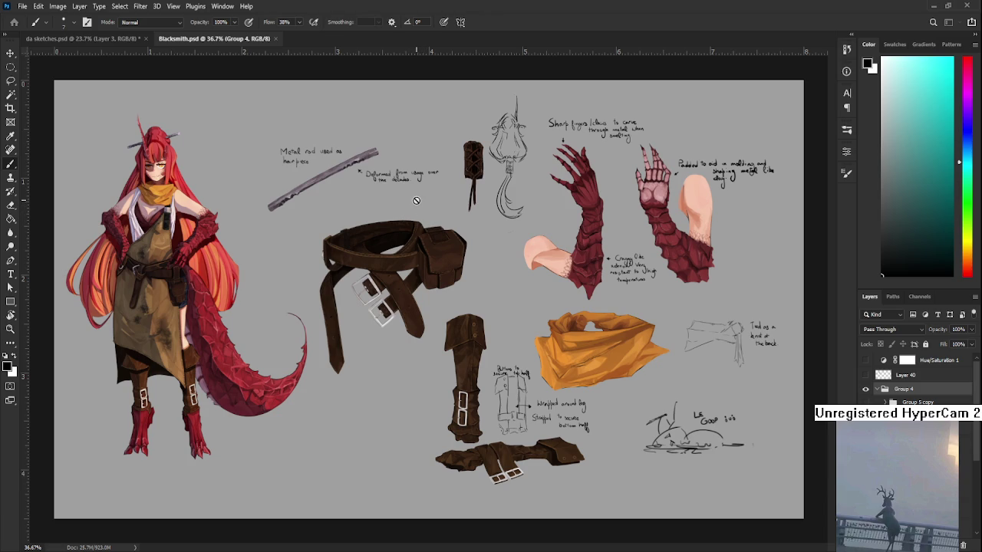
{"action": "scroll", "coordinate": [496, 282], "scroll_direction": "down", "scroll_amount": 1}
{"action": "scroll", "coordinate": [595, 390], "scroll_direction": "up", "scroll_amount": 1}
{"action": "scroll", "coordinate": [598, 387], "scroll_direction": "up", "scroll_amount": 1}
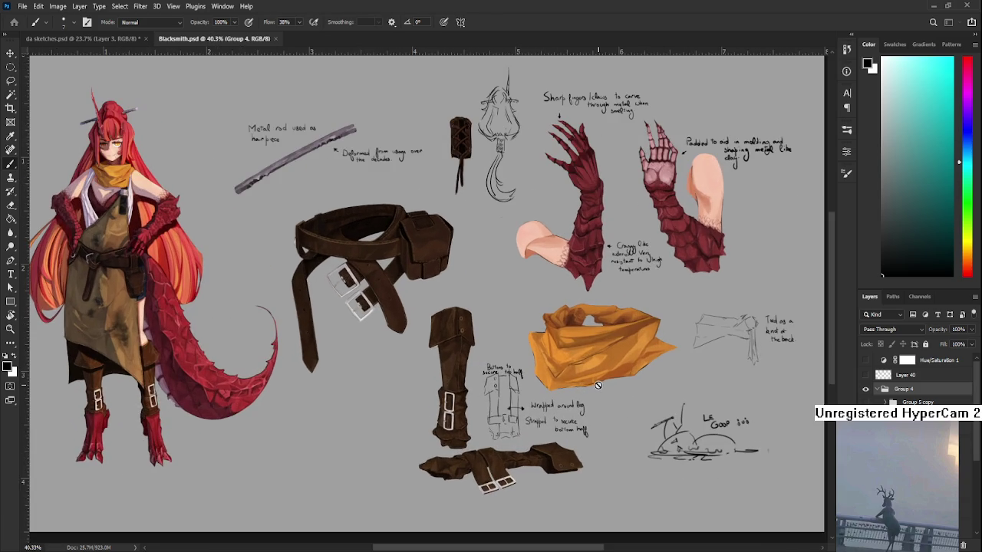
{"action": "scroll", "coordinate": [598, 385], "scroll_direction": "up", "scroll_amount": 1}
{"action": "scroll", "coordinate": [598, 385], "scroll_direction": "down", "scroll_amount": 1}
Close Blacksmith.psd and return to the Home screen of recent files.
{"action": "left_click", "coordinate": [275, 39]}
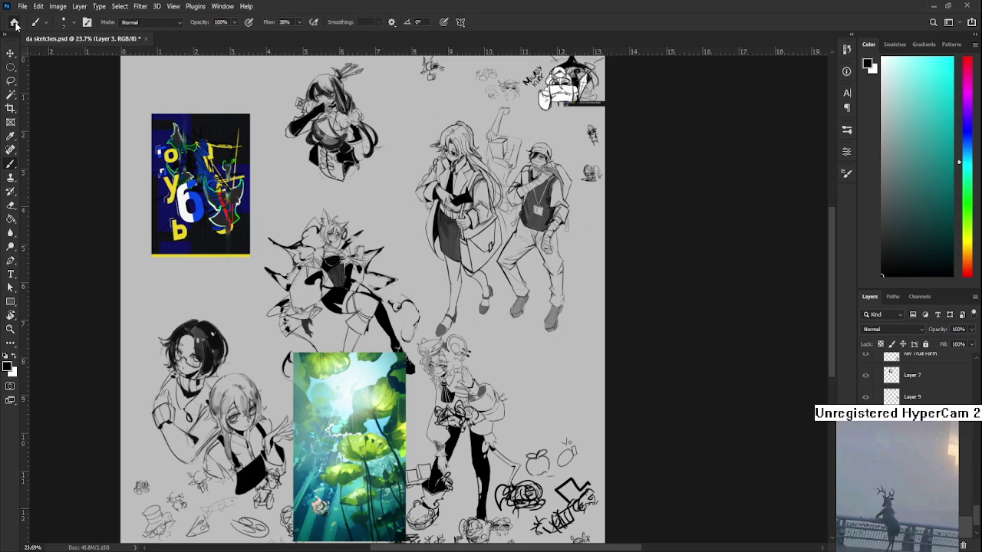
{"action": "left_click", "coordinate": [13, 21]}
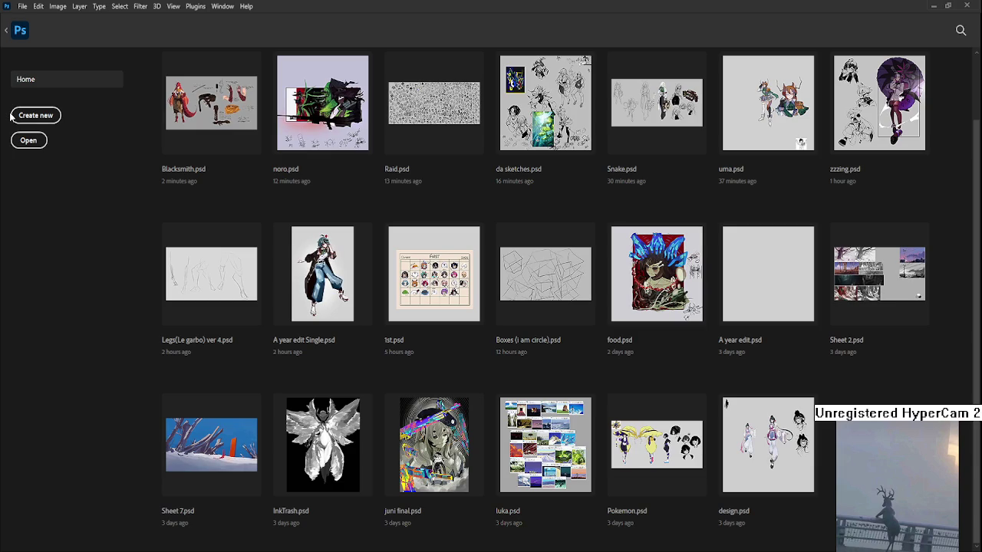